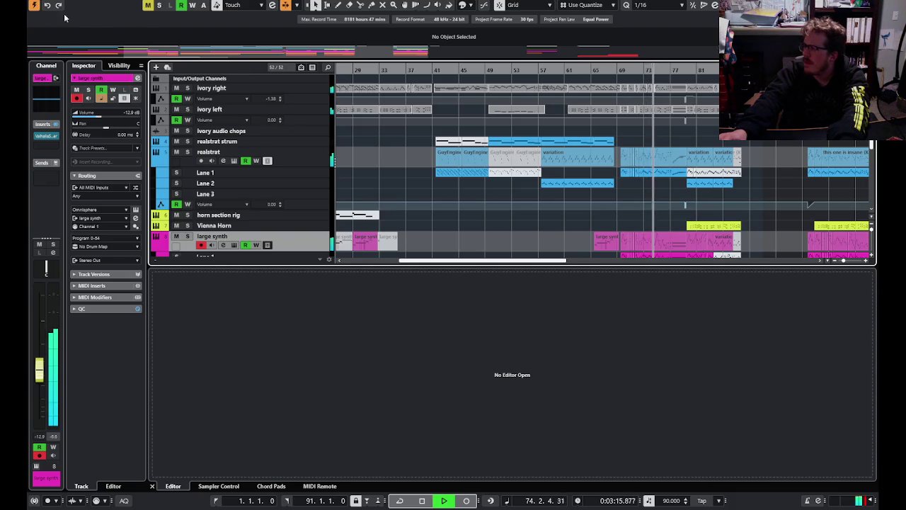
# - Save a copy of 'this one is insane' under a suffixed new name in the same folder
pyautogui.click(39, 0)
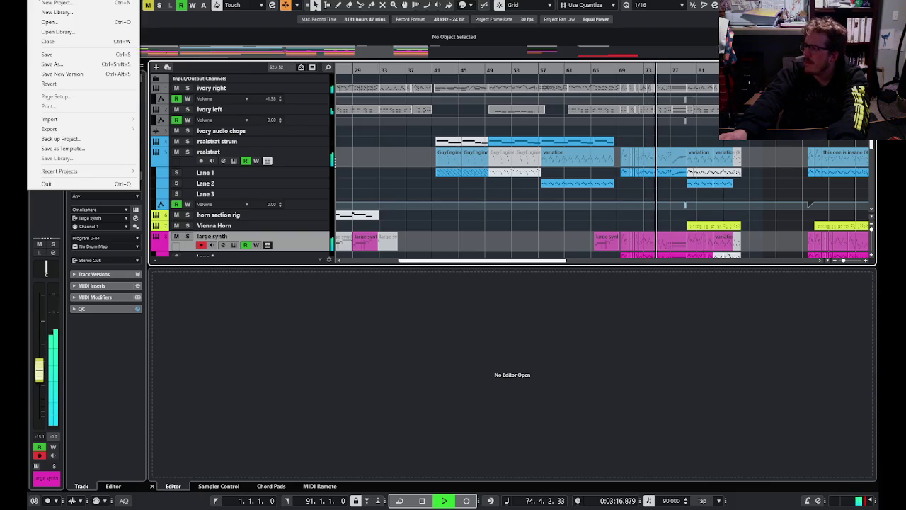
pyautogui.click(64, 64)
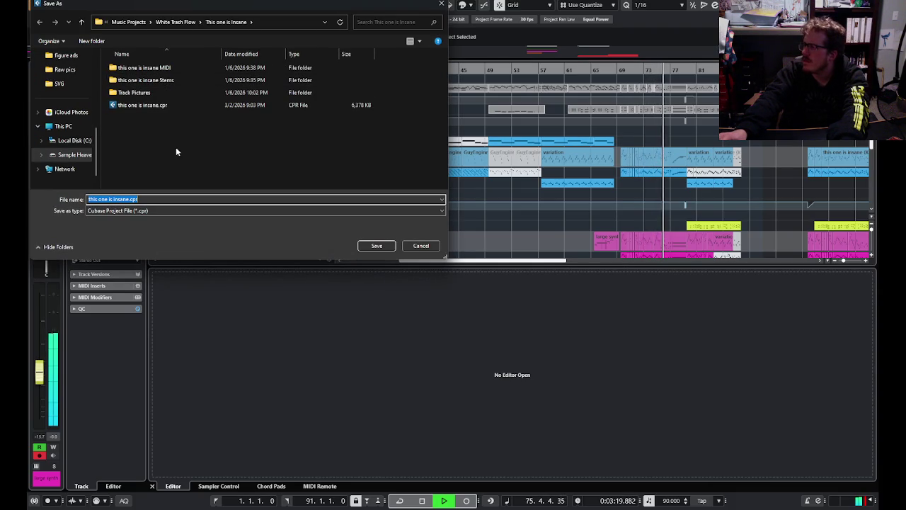
pyautogui.click(132, 199)
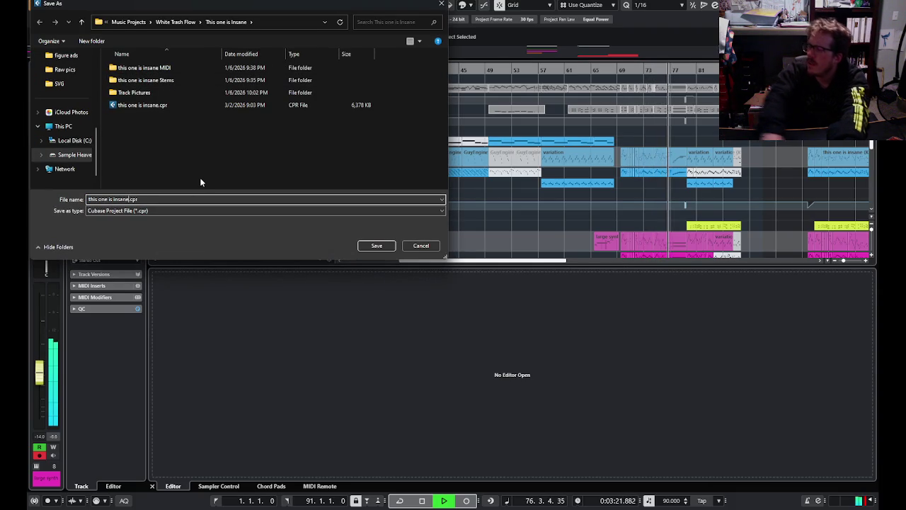
pyautogui.write('altn')
pyautogui.press('BackSpace')
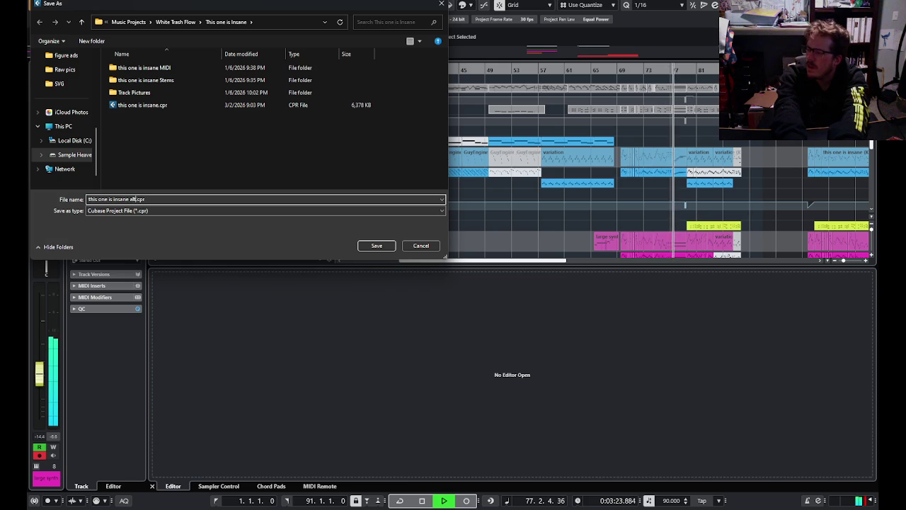
pyautogui.write('d')
pyautogui.press('BackSpace')
pyautogui.press('BackSpace')
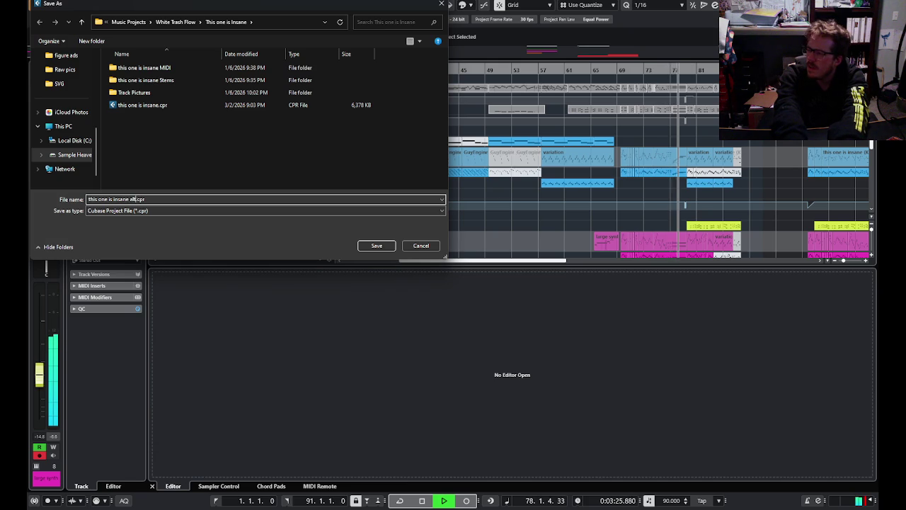
pyautogui.press('BackSpace')
pyautogui.press('BackSpace')
pyautogui.press('BackSpace')
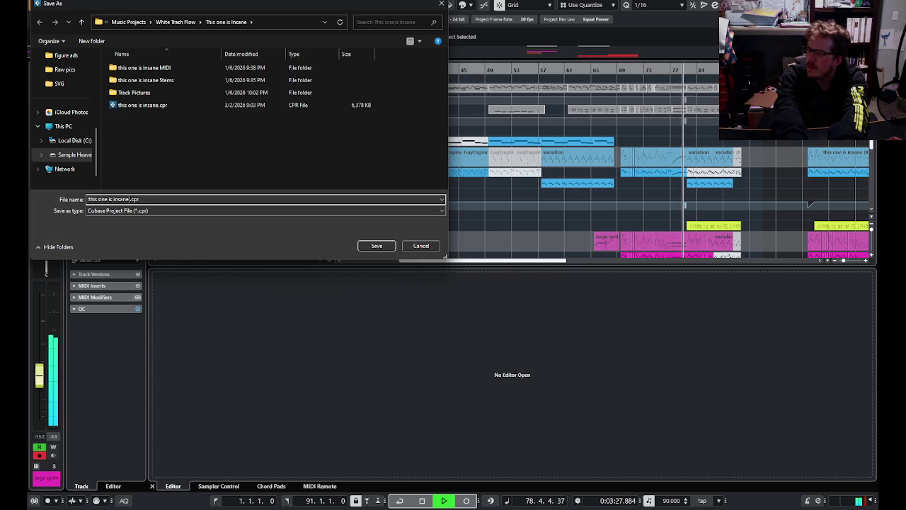
pyautogui.write('changupes')
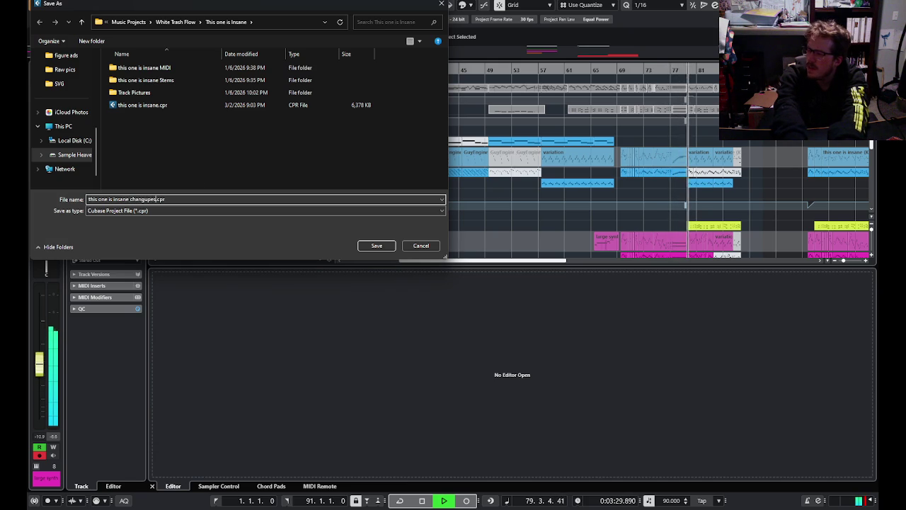
pyautogui.press('BackSpace')
pyautogui.press('BackSpace')
pyautogui.write('ges')
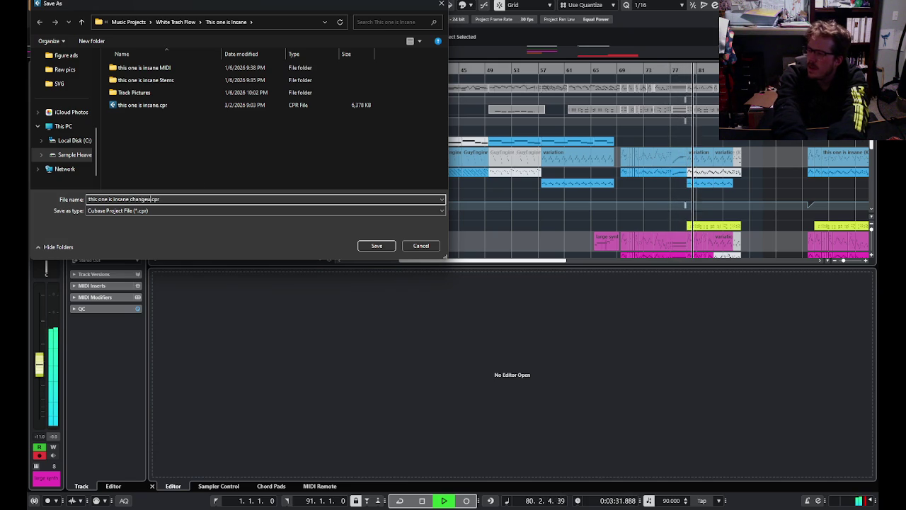
pyautogui.press('Return')
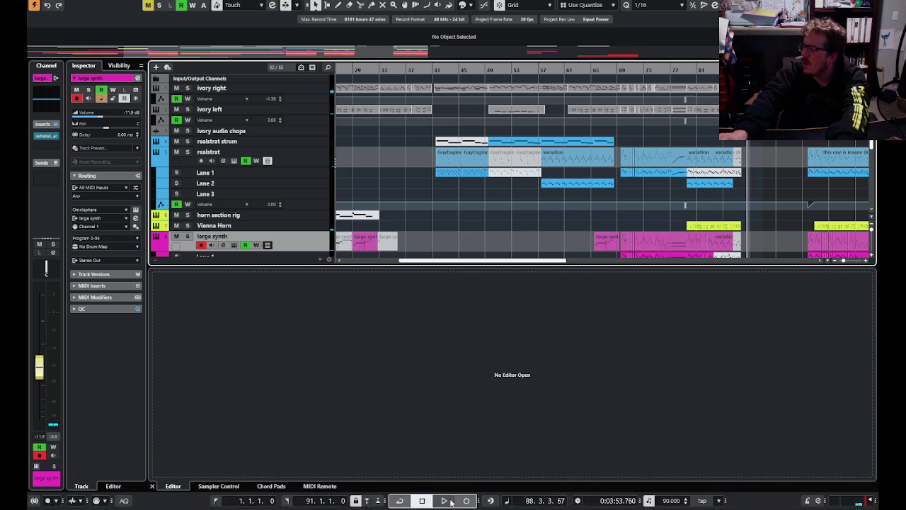
pyautogui.moveTo(444, 499)
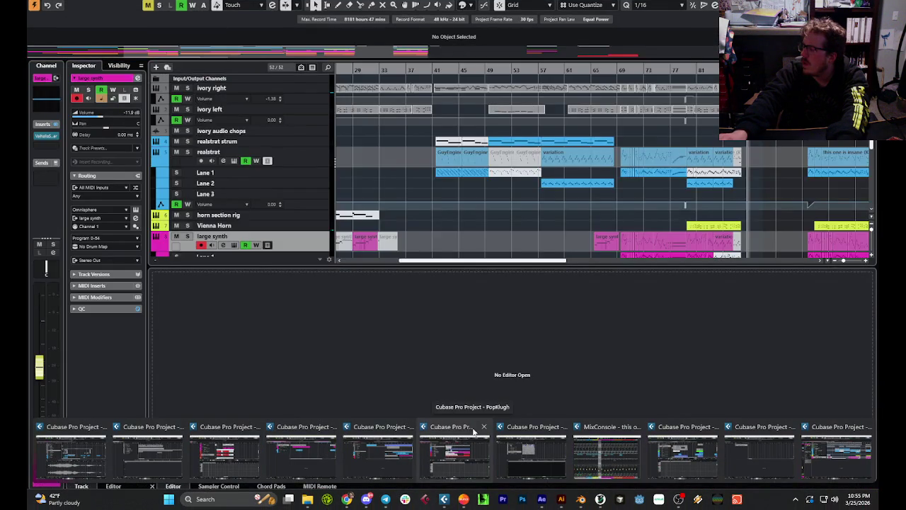
# - Switch to the 14-track project with the Ivory, Trilian and EZ drum tracks and activate it
pyautogui.click(474, 432)
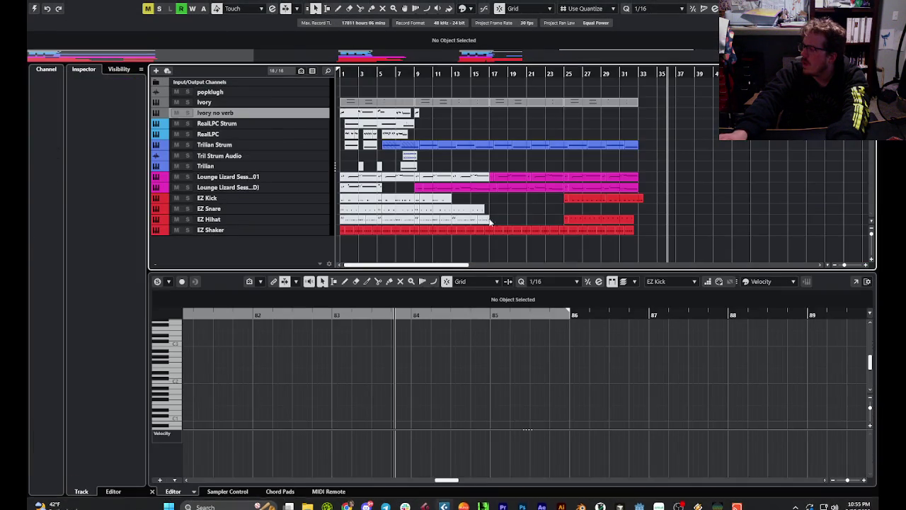
pyautogui.click(34, 8)
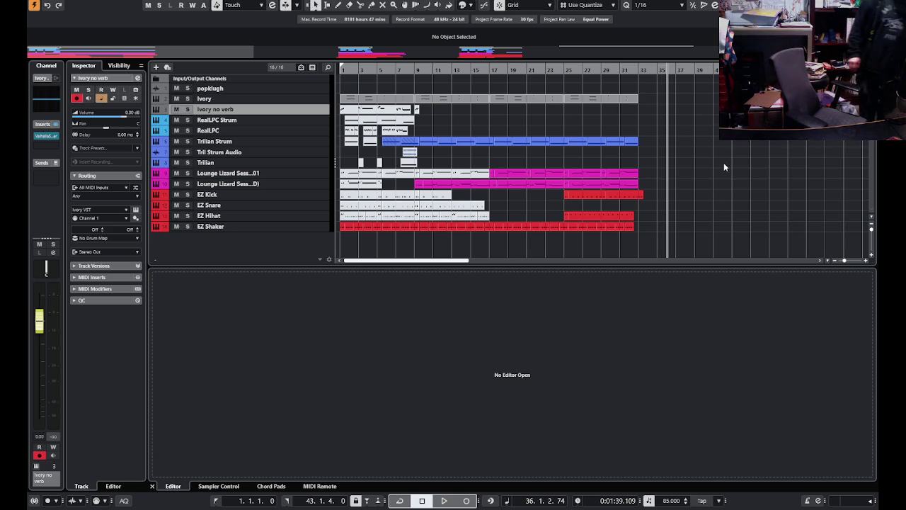
# - Play the arrangement from bar 1 through to about bar 32, then zoom out
pyautogui.click(723, 167)
pyautogui.press('.')
pyautogui.press('space')
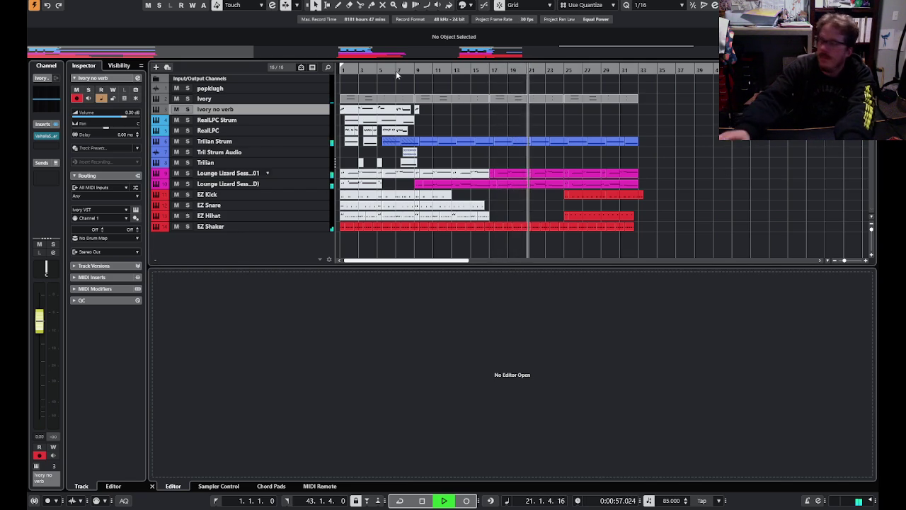
pyautogui.click(696, 191)
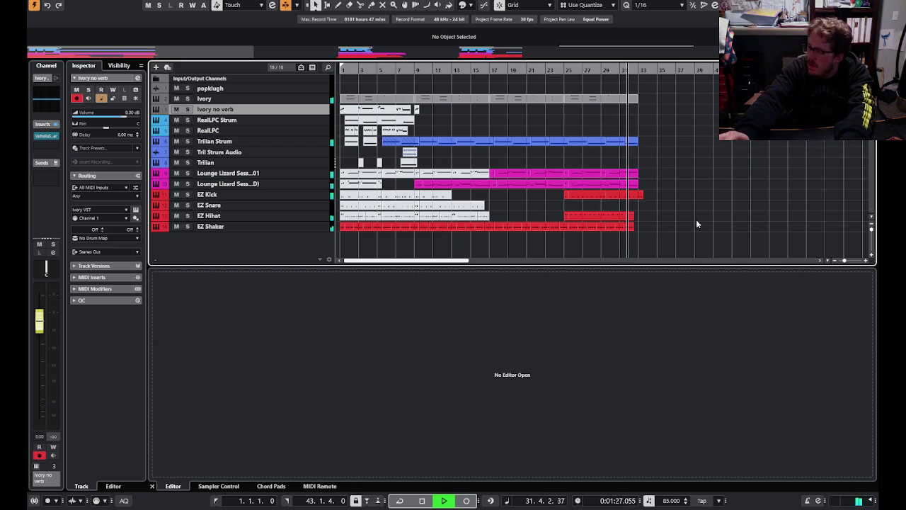
pyautogui.press('g')
pyautogui.press('g')
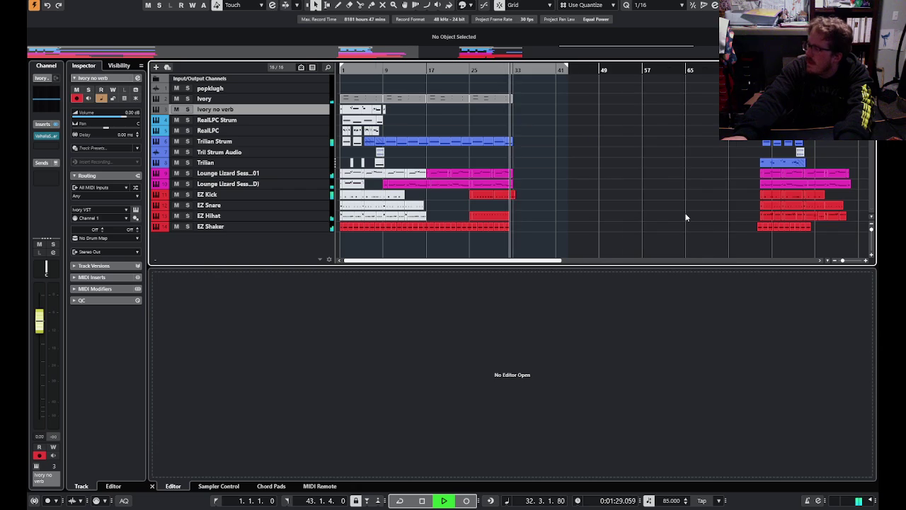
# - Open the RealLPC 01 part near bar 79 in the Key Editor and play from its start
pyautogui.press('h')
pyautogui.press('h')
pyautogui.press('h')
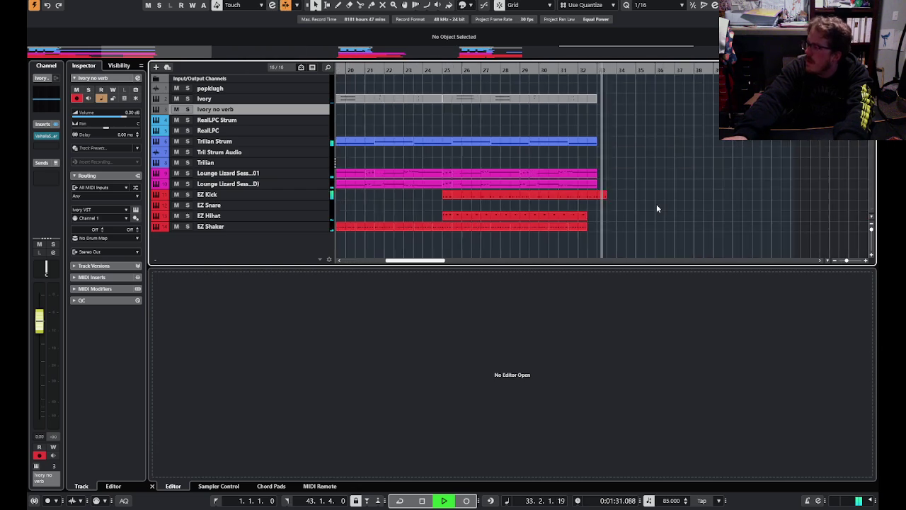
pyautogui.press('g')
pyautogui.press('g')
pyautogui.press('g')
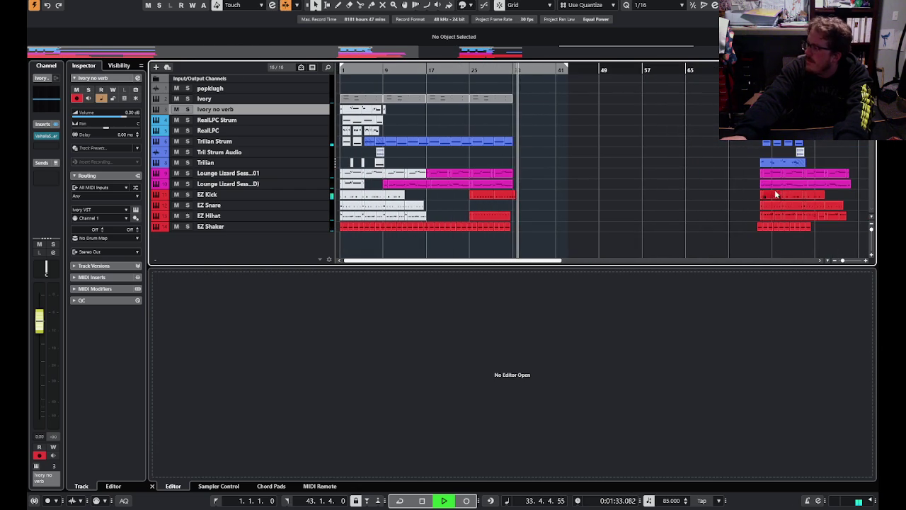
pyautogui.doubleClick(779, 181)
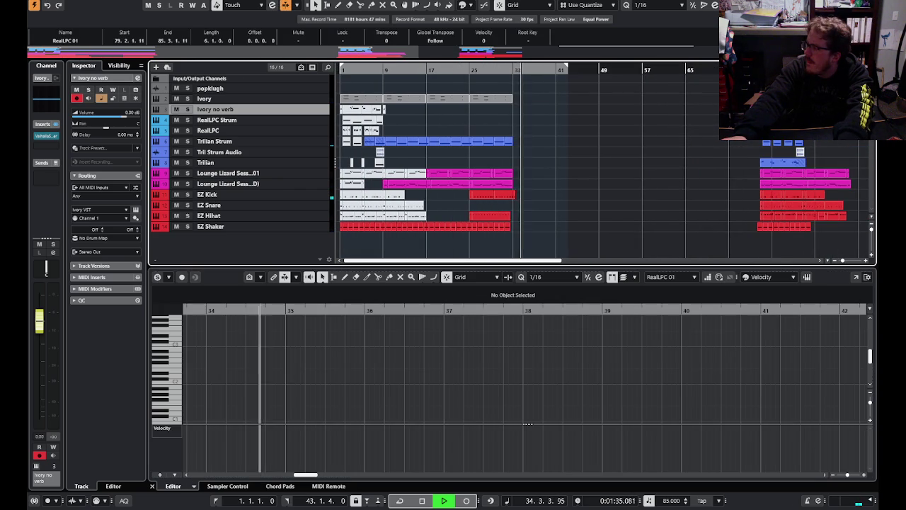
pyautogui.press('l')
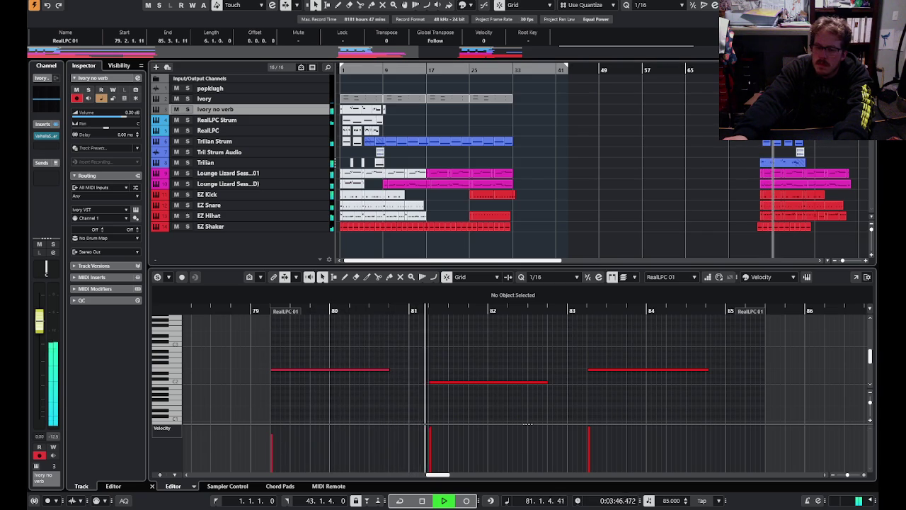
pyautogui.click(519, 163)
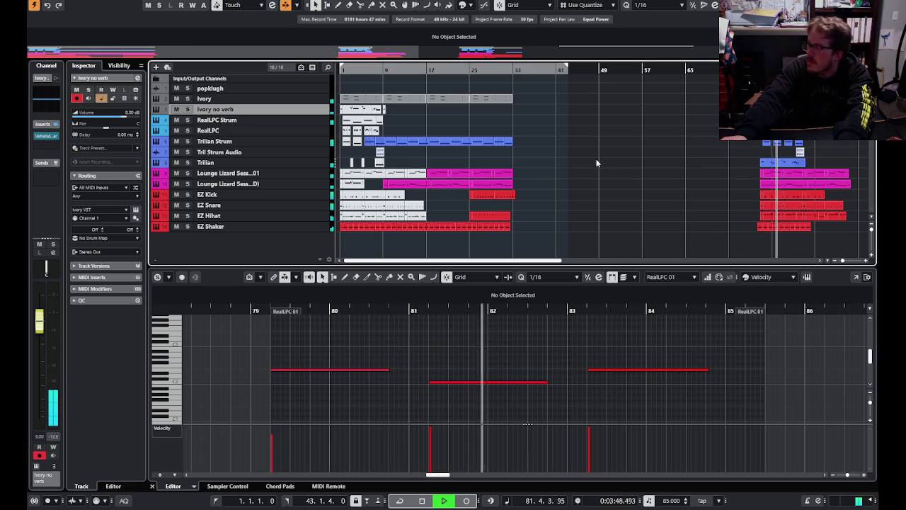
pyautogui.hscroll(3, 564, 195)
pyautogui.hscroll(3, 732, 149)
pyautogui.hscroll(2, 732, 149)
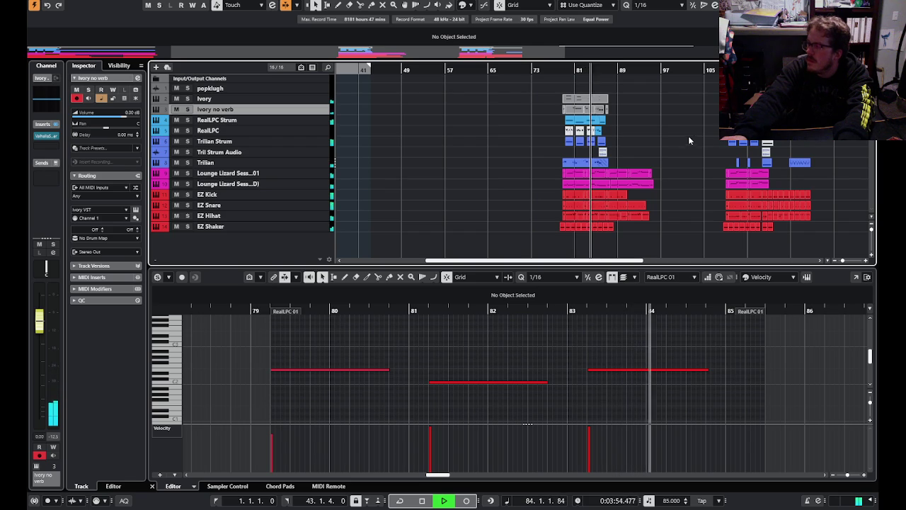
# - Duplicate the Trilian part from around bar 79 and place the copy at bar 33 on the Trilian track
pyautogui.click(563, 70)
pyautogui.moveTo(577, 162)
pyautogui.keyDown('alt'); pyautogui.mouseDown()
pyautogui.moveTo(628, 163)
pyautogui.moveTo(482, 158)
pyautogui.mouseUp(); pyautogui.keyUp('alt')
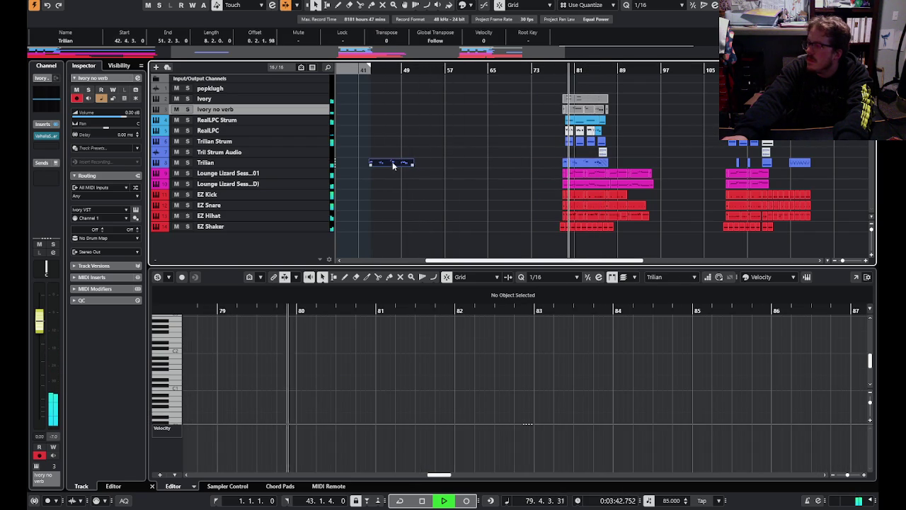
pyautogui.moveTo(629, 162); pyautogui.dragTo(513, 162)
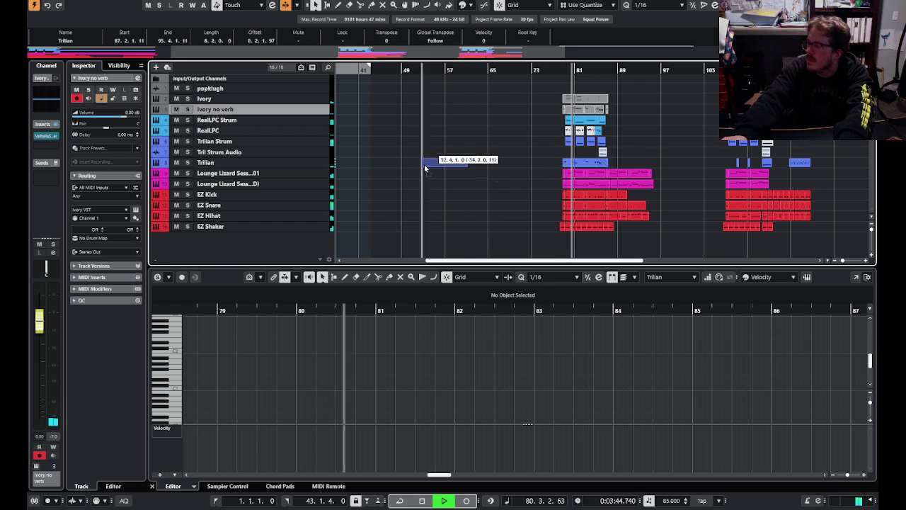
pyautogui.press('KP_Enter')
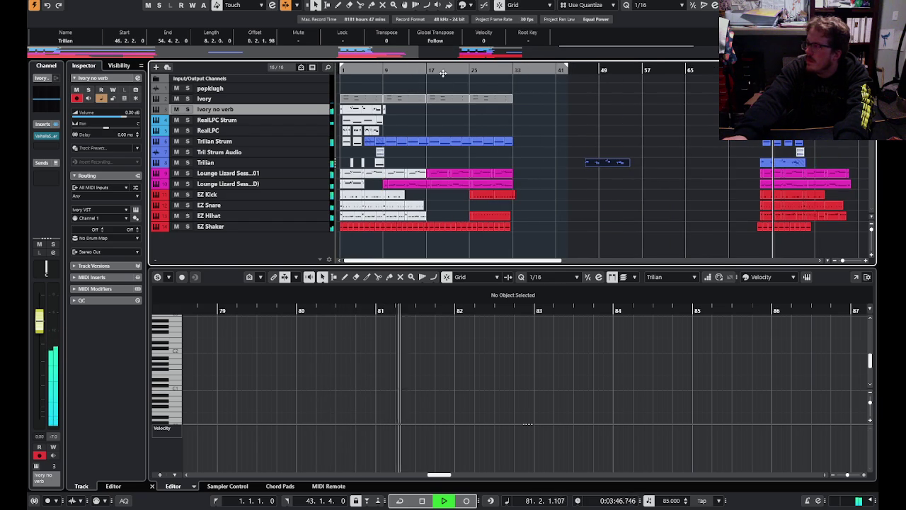
pyautogui.moveTo(598, 163)
pyautogui.mouseDown()
pyautogui.moveTo(674, 173)
pyautogui.moveTo(659, 175)
pyautogui.mouseUp()
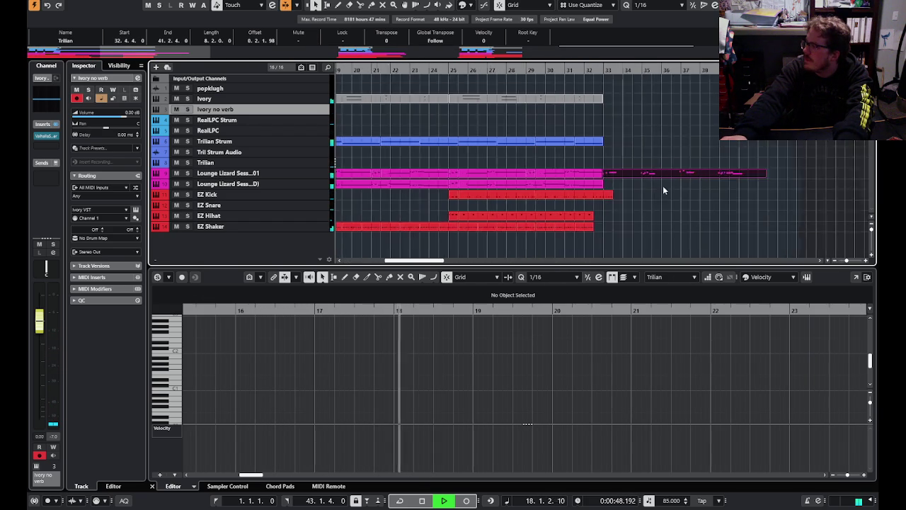
pyautogui.moveTo(659, 175); pyautogui.dragTo(626, 179)
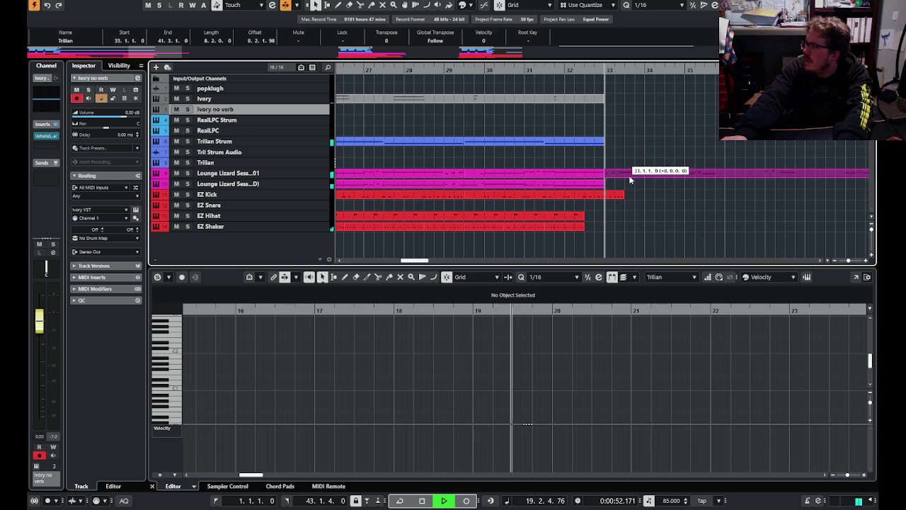
pyautogui.click(632, 197)
pyautogui.keyDown('ctrl'); pyautogui.scroll(-5, 646, 189); pyautogui.keyUp('ctrl')
pyautogui.keyDown('ctrl'); pyautogui.scroll(2, 697, 183); pyautogui.keyUp('ctrl')
pyautogui.moveTo(704, 173); pyautogui.dragTo(708, 163)
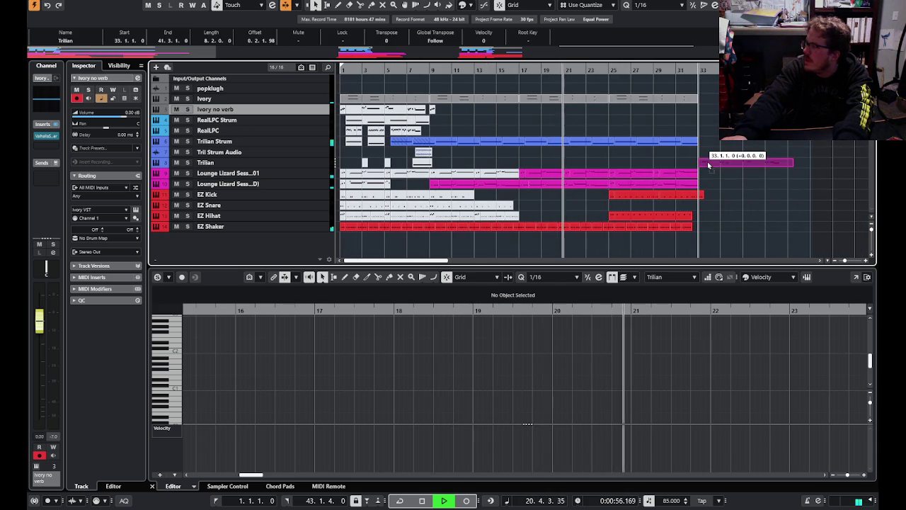
pyautogui.click(712, 182)
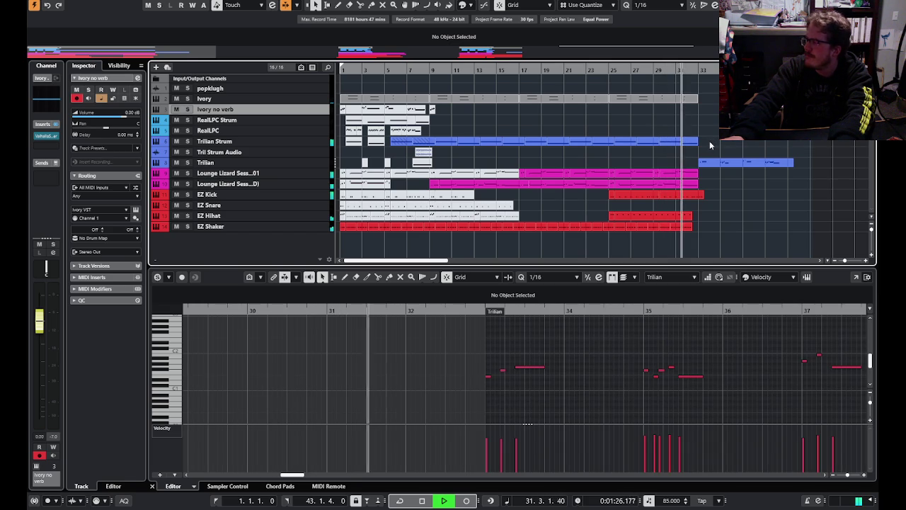
# - Marquee-select the tail end of the Trilian Strum part as playback reaches bar 33
pyautogui.moveTo(709, 144)
pyautogui.mouseDown()
pyautogui.moveTo(615, 145)
pyautogui.moveTo(654, 177)
pyautogui.mouseUp()
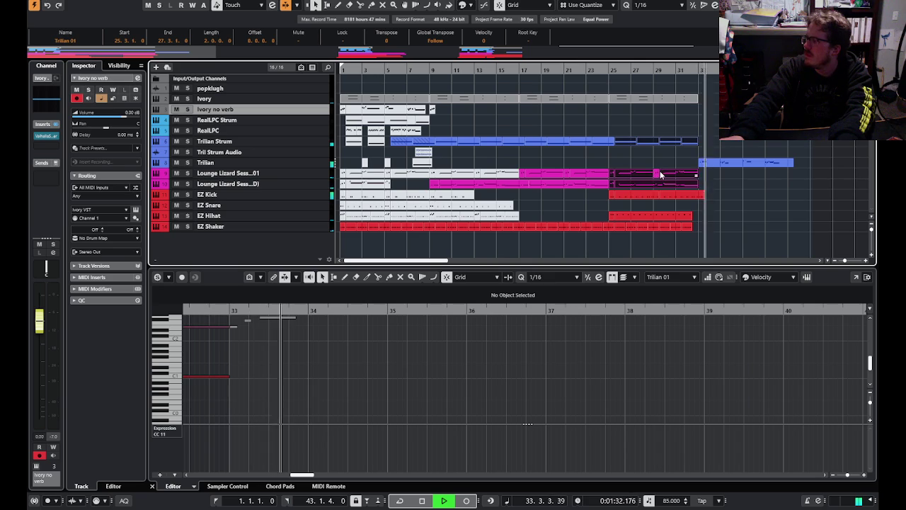
# - Duplicate the Lounge Lizard, EZ Kick and EZ Hihat parts from bar 25 so the copies start at bar 33
pyautogui.moveTo(654, 177); pyautogui.dragTo(691, 198)
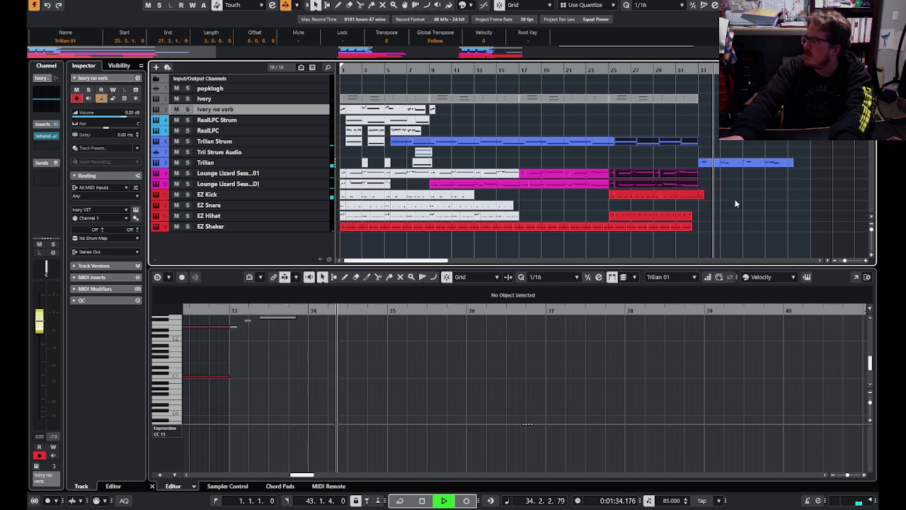
pyautogui.click(669, 216)
pyautogui.keyDown('shift'); pyautogui.click(670, 216); pyautogui.keyUp('shift')
pyautogui.hotkey('ctrl', 'd')
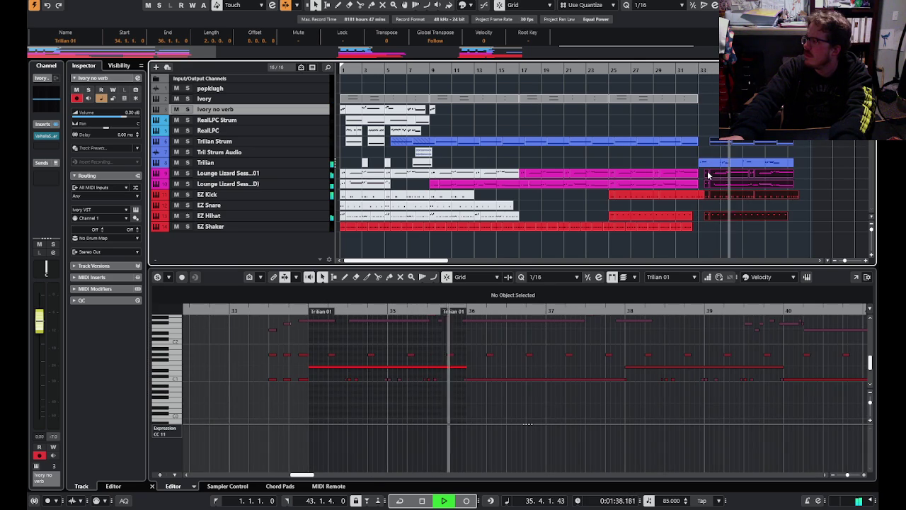
pyautogui.moveTo(707, 174); pyautogui.dragTo(701, 177)
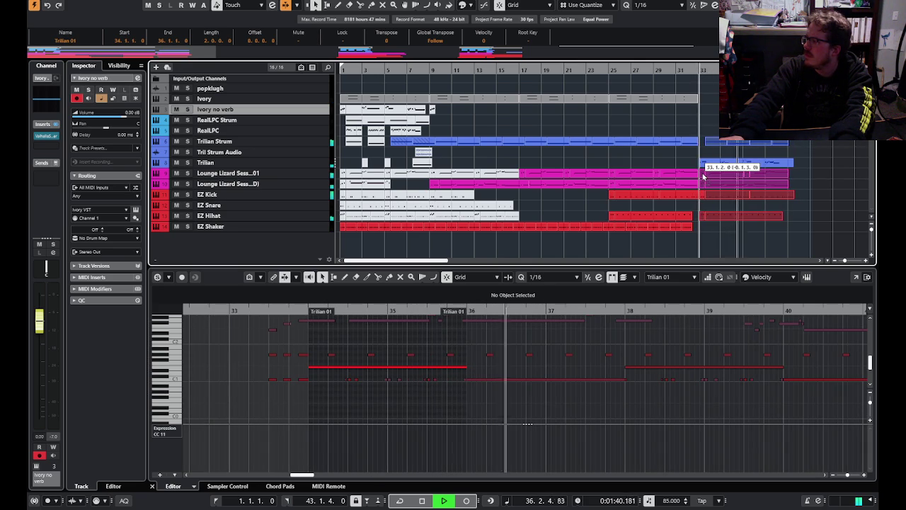
pyautogui.moveTo(701, 177); pyautogui.dragTo(704, 177)
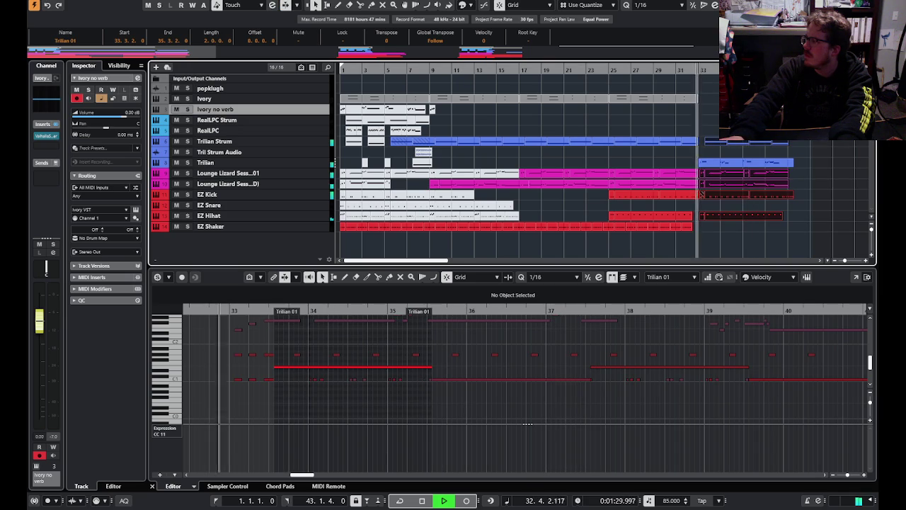
pyautogui.keyDown('ctrl'); pyautogui.scroll(2, 701, 192); pyautogui.keyUp('ctrl')
pyautogui.keyDown('ctrl'); pyautogui.scroll(2, 672, 177); pyautogui.keyUp('ctrl')
pyautogui.keyDown('ctrl'); pyautogui.scroll(2, 628, 170); pyautogui.keyUp('ctrl')
pyautogui.keyDown('ctrl'); pyautogui.scroll(1, 598, 176); pyautogui.keyUp('ctrl')
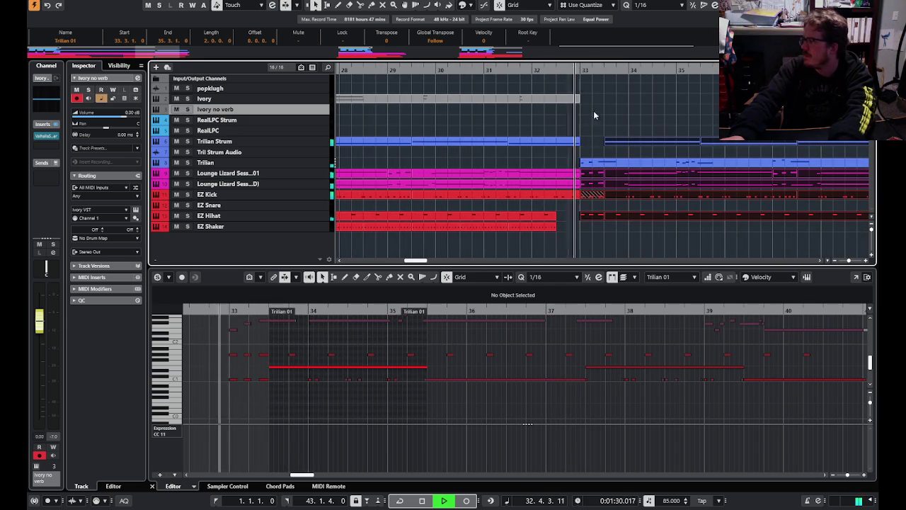
# - Resize and trim the EZ Kick parts so the kick row runs unbroken from 33.1.1.0
pyautogui.moveTo(585, 195)
pyautogui.mouseDown()
pyautogui.moveTo(604, 198)
pyautogui.moveTo(587, 196)
pyautogui.mouseUp()
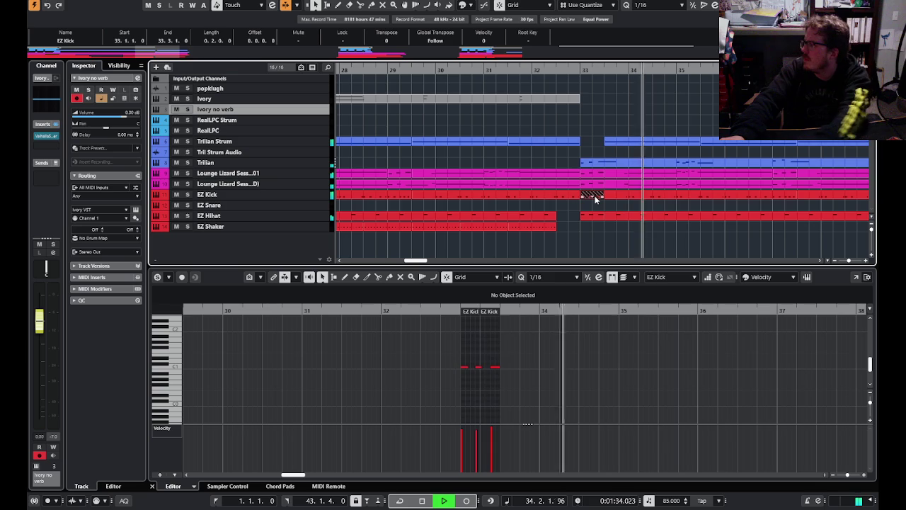
pyautogui.hotkey('ctrl', 'z')
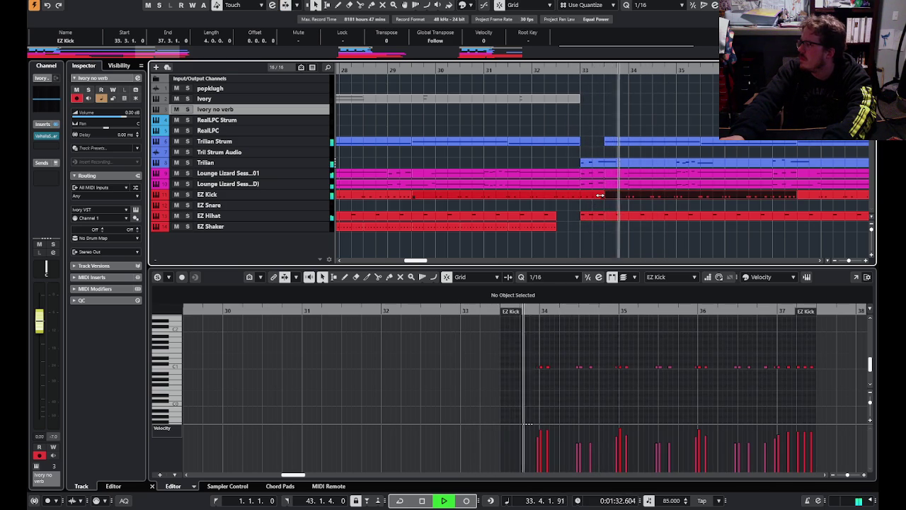
pyautogui.moveTo(600, 194); pyautogui.dragTo(582, 196)
pyautogui.press('g')
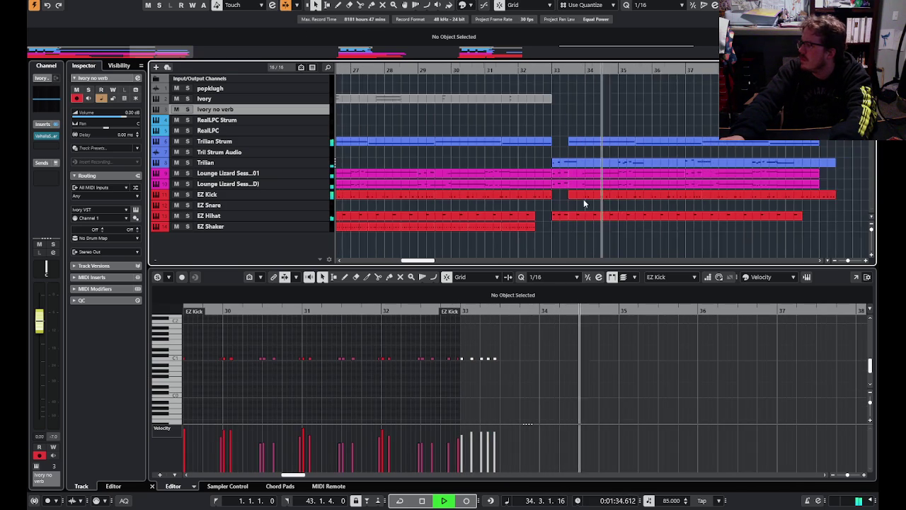
pyautogui.press('g')
pyautogui.hotkey('ctrl', 'z')
pyautogui.moveTo(550, 193); pyautogui.dragTo(559, 197)
pyautogui.click(554, 72)
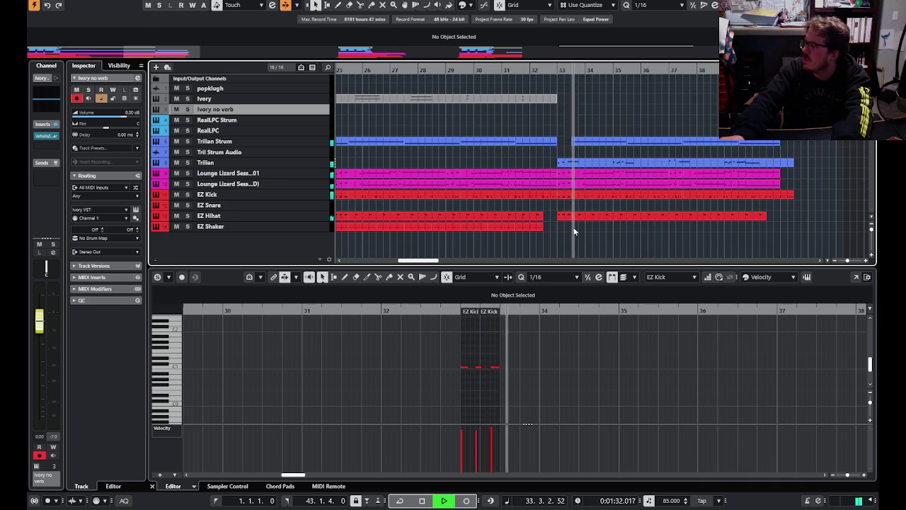
pyautogui.press('g')
pyautogui.press('g')
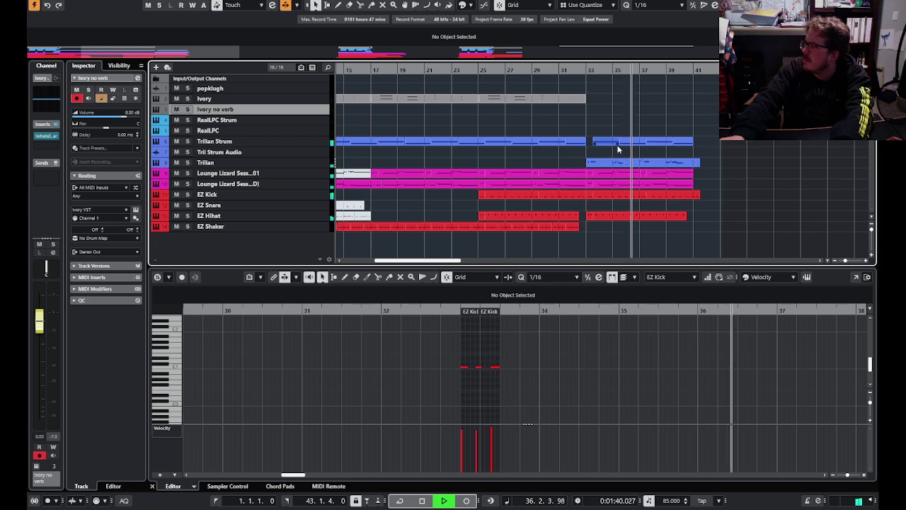
pyautogui.press('h')
pyautogui.press('h')
pyautogui.press('h')
pyautogui.press('h')
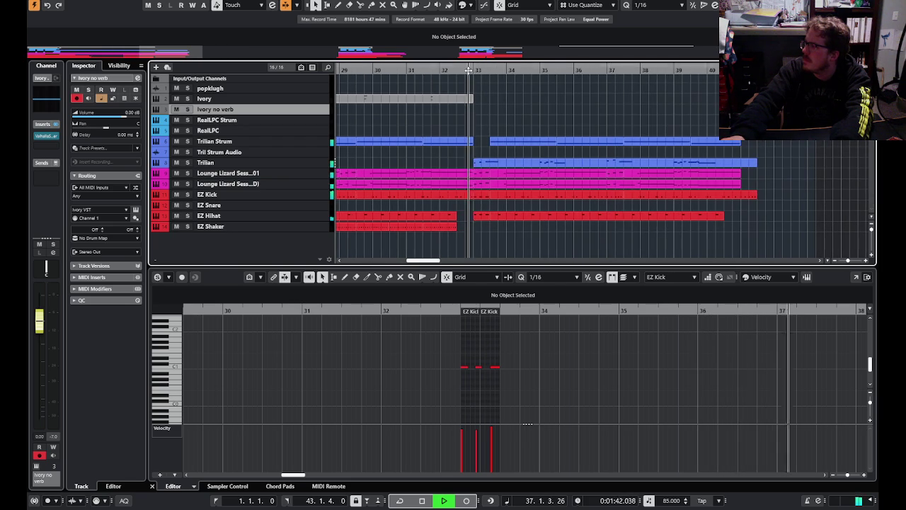
# - Shorten the Trilian Strum event after bar 33 so it ends at bar 35
pyautogui.click(551, 144)
pyautogui.moveTo(551, 144); pyautogui.dragTo(540, 145)
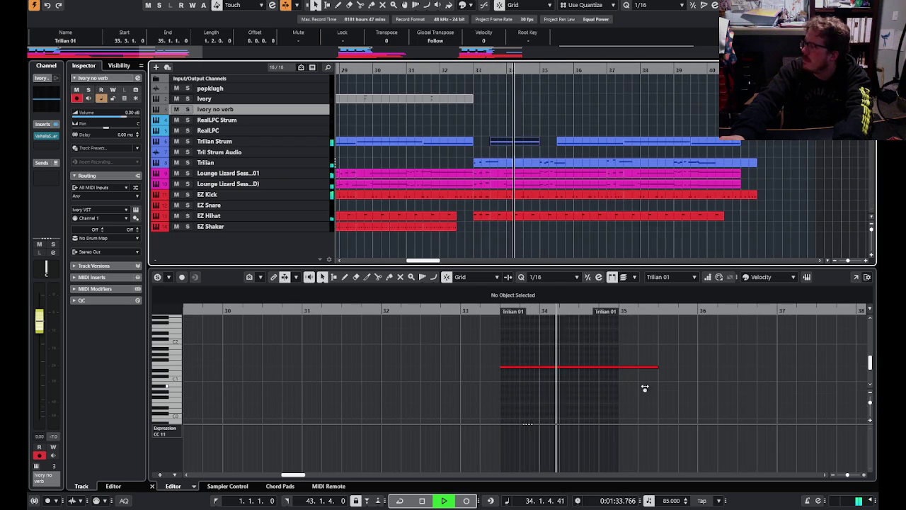
pyautogui.moveTo(621, 370); pyautogui.dragTo(619, 368)
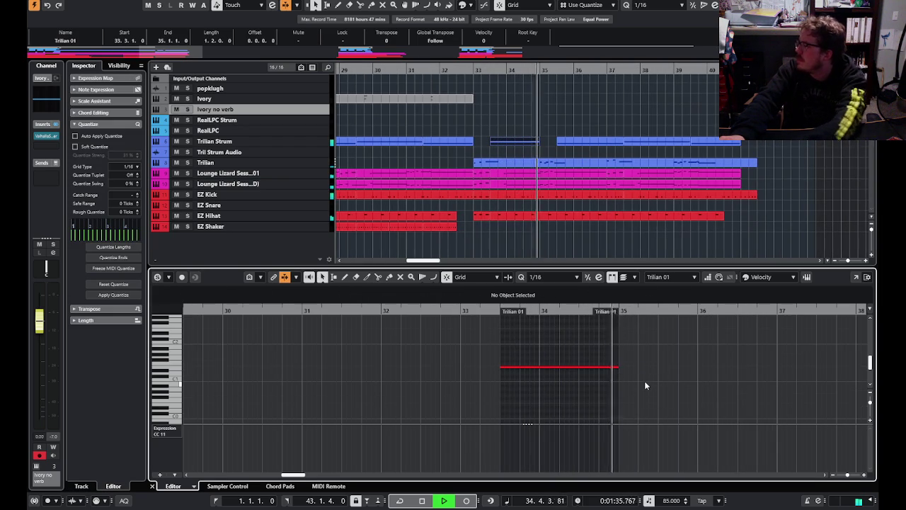
pyautogui.click(578, 143)
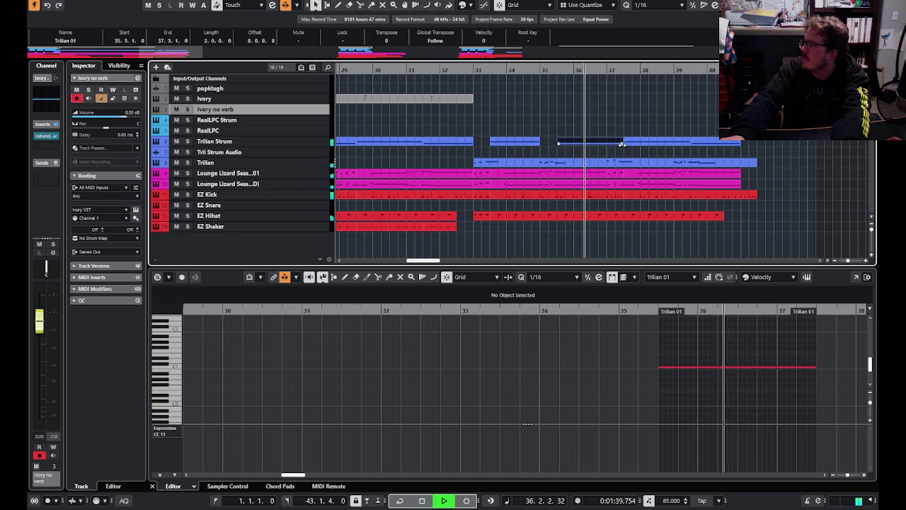
# - Split the Trilian Strum event at bar 37 and shorten the following piece to end near bar 39
pyautogui.press('3')
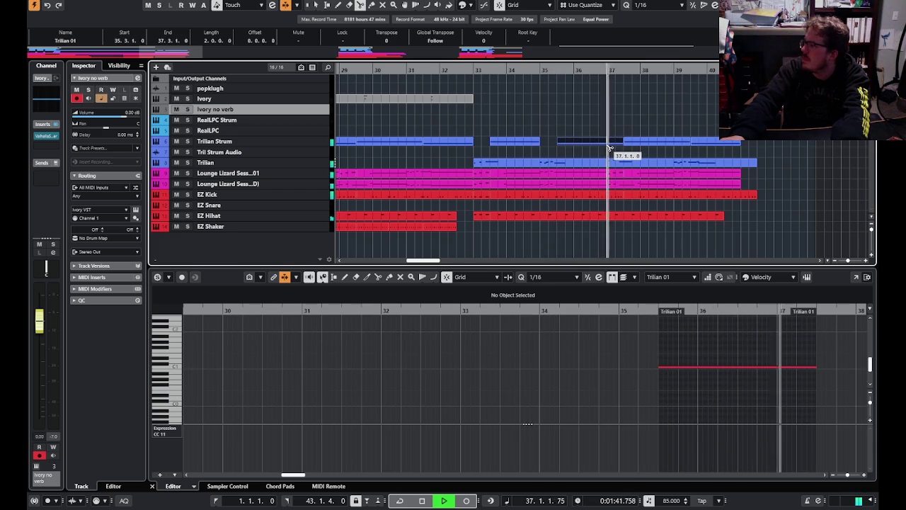
pyautogui.click(610, 148)
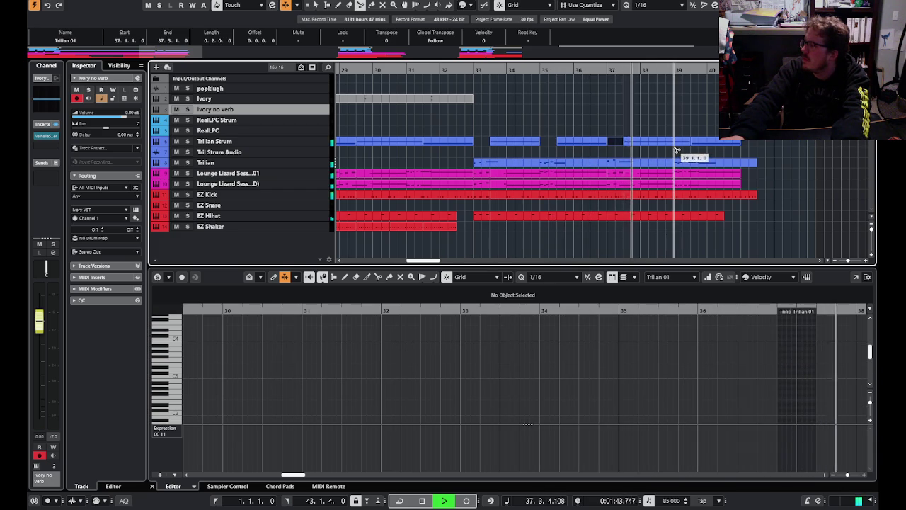
pyautogui.press('1')
pyautogui.click(680, 147)
pyautogui.moveTo(684, 145); pyautogui.dragTo(673, 144)
pyautogui.click(345, 378)
# - Check the short Trilian Strum chunks, then return playback to bar 33 and show the part's notes
pyautogui.press('3')
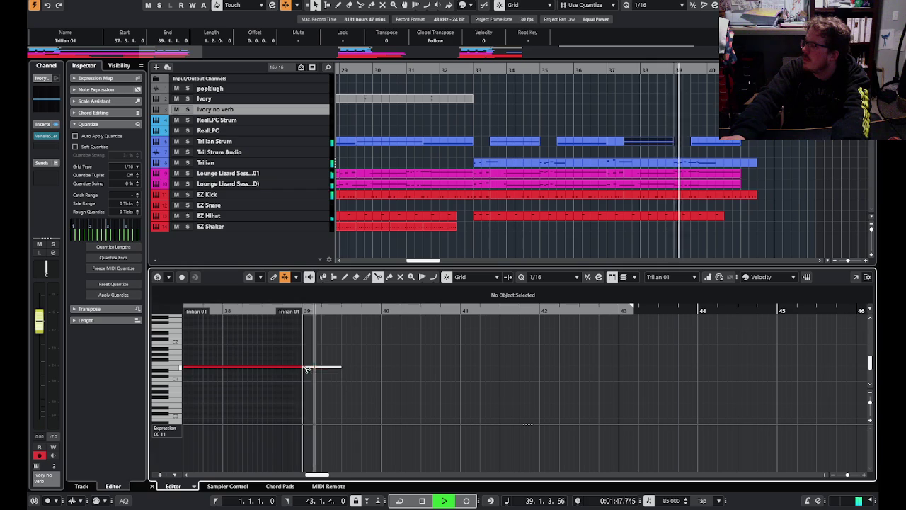
pyautogui.press('1')
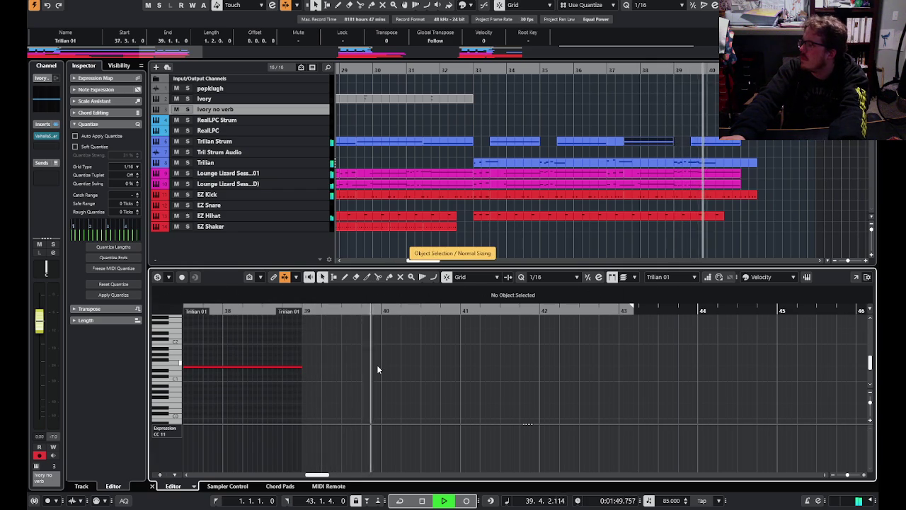
pyautogui.click(612, 141)
pyautogui.click(610, 140)
pyautogui.click(431, 372)
pyautogui.press('3')
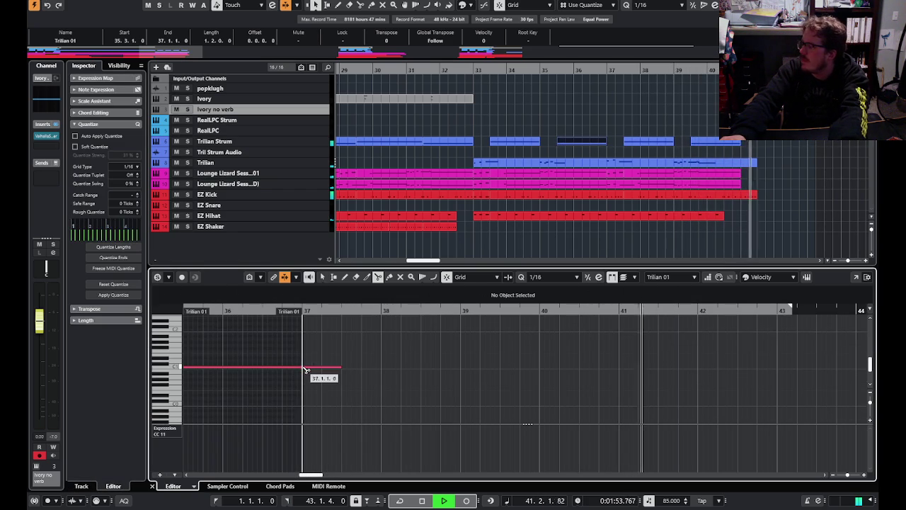
pyautogui.press('1')
pyautogui.click(490, 91)
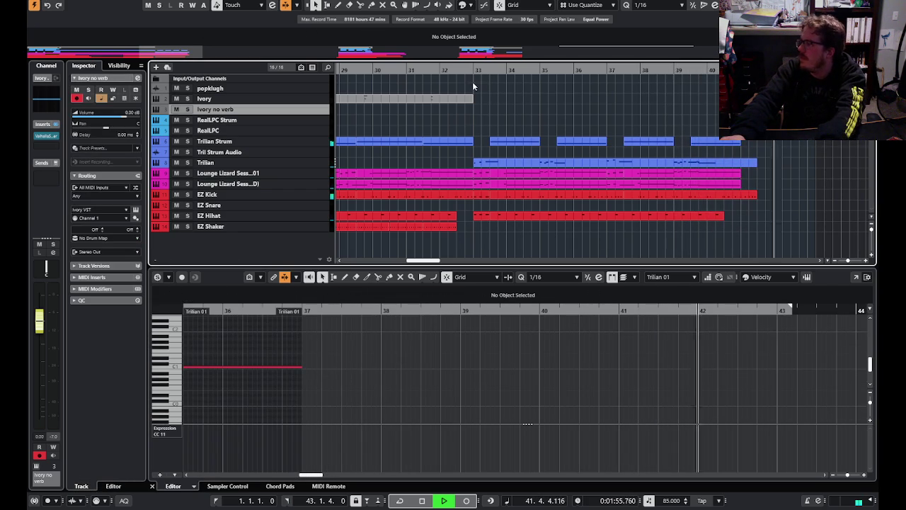
pyautogui.click(474, 85)
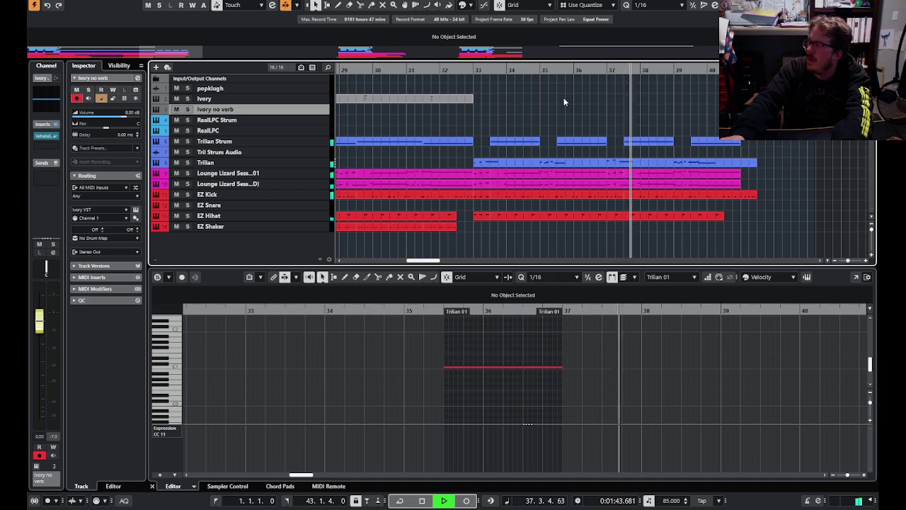
pyautogui.click(633, 162)
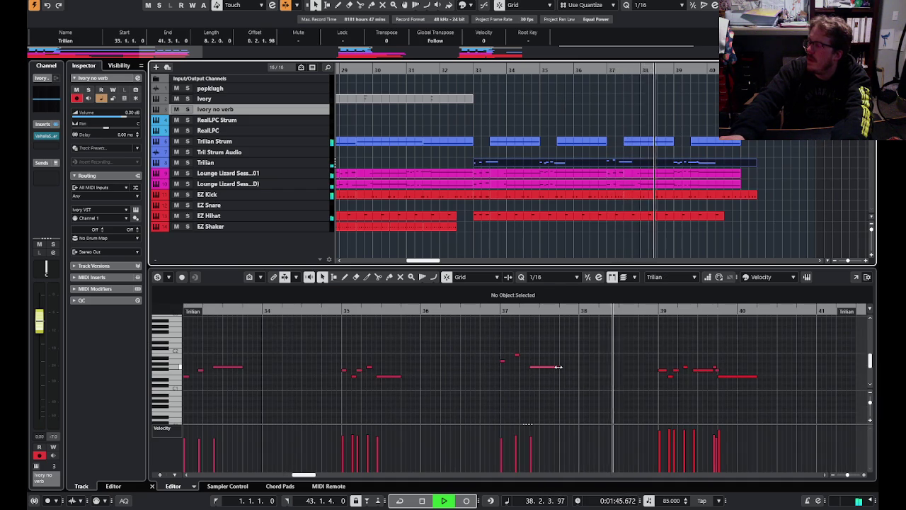
# - Shorten the bar-37 and bar-39 Trilian notes and trim the last Strum part at bar 40
pyautogui.click(559, 367)
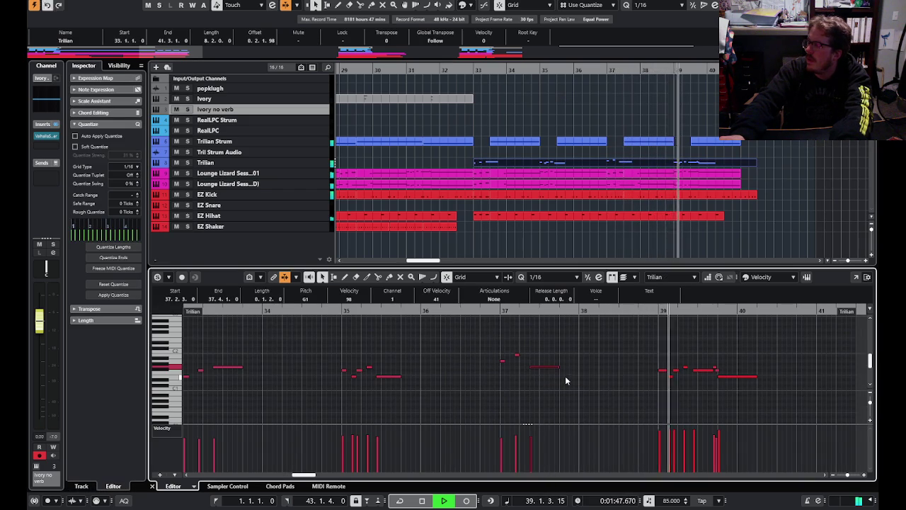
pyautogui.moveTo(559, 367); pyautogui.dragTo(538, 368)
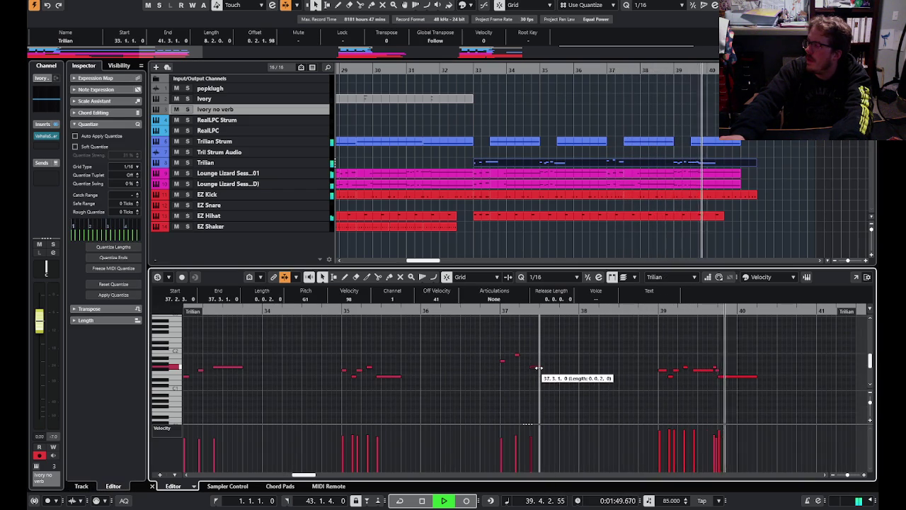
pyautogui.moveTo(756, 376); pyautogui.dragTo(734, 375)
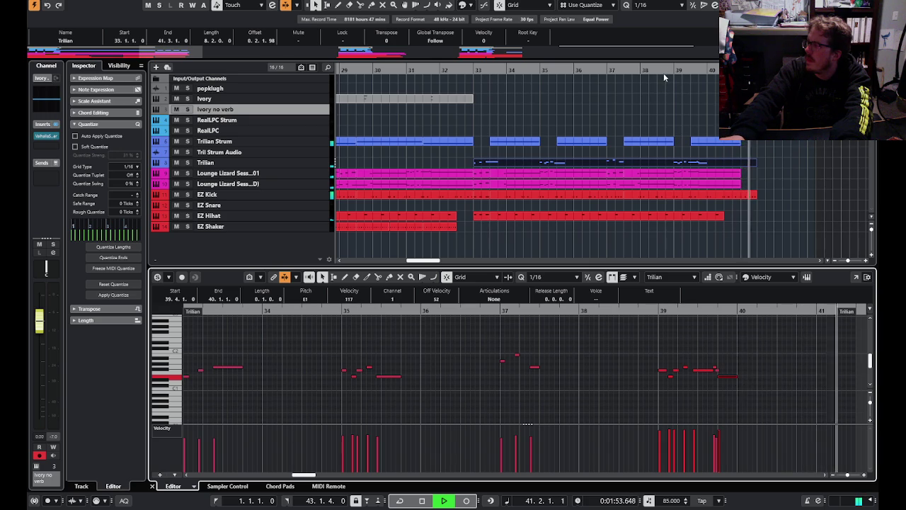
pyautogui.moveTo(692, 145); pyautogui.dragTo(708, 145)
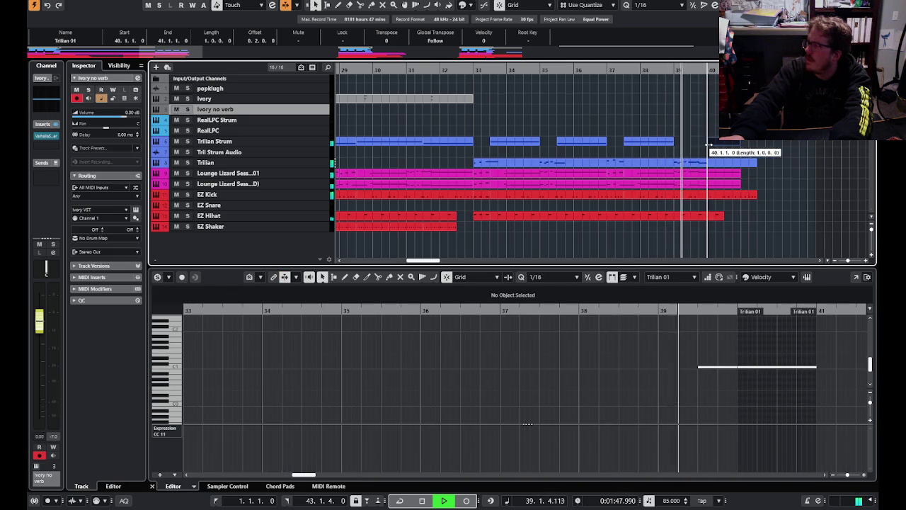
pyautogui.moveTo(699, 367); pyautogui.dragTo(746, 366)
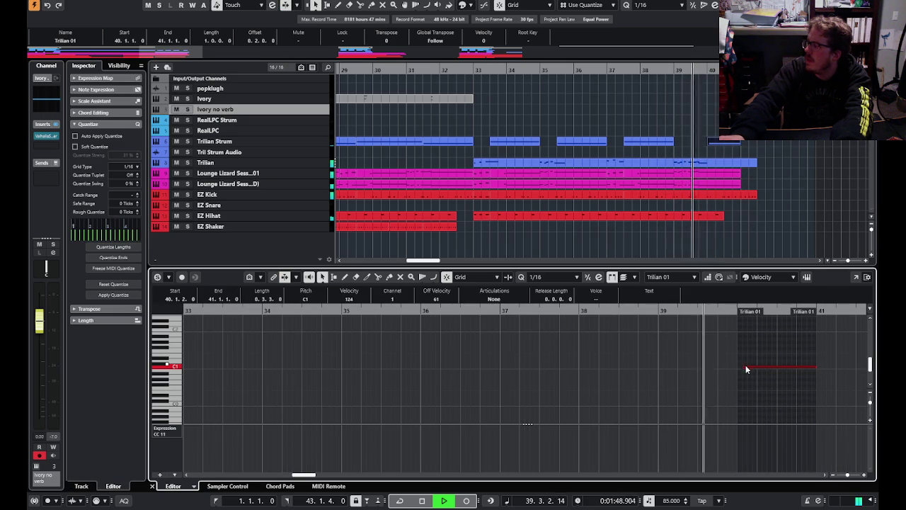
pyautogui.moveTo(746, 367)
pyautogui.mouseDown()
pyautogui.moveTo(720, 367)
pyautogui.moveTo(718, 323)
pyautogui.mouseUp()
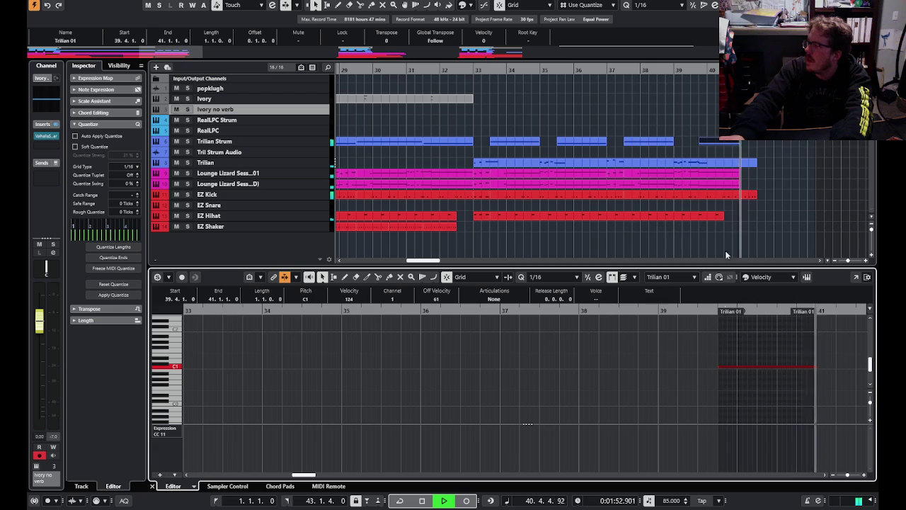
# - Shorten the note ending in bar 35 to 35.3.1.0 and the long G1 note at bar 33
pyautogui.click(472, 83)
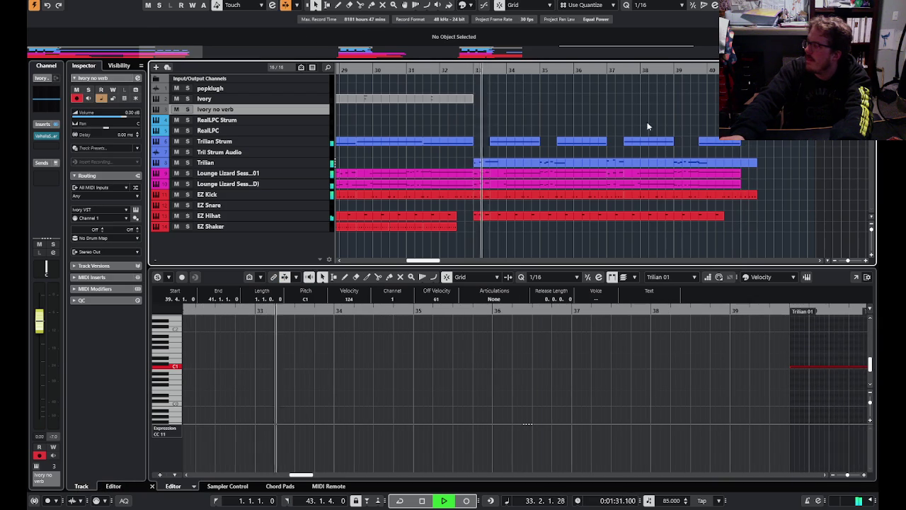
pyautogui.click(713, 167)
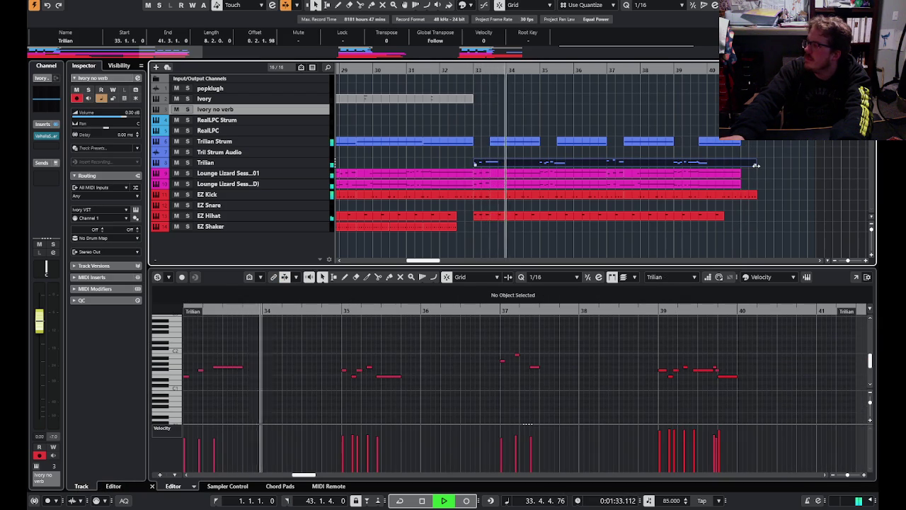
pyautogui.click(732, 375)
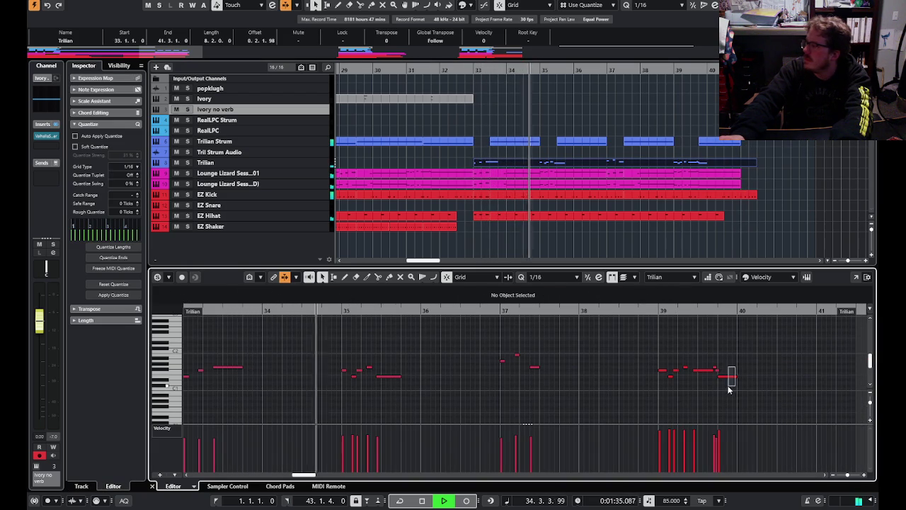
pyautogui.click(575, 338)
pyautogui.click(497, 153)
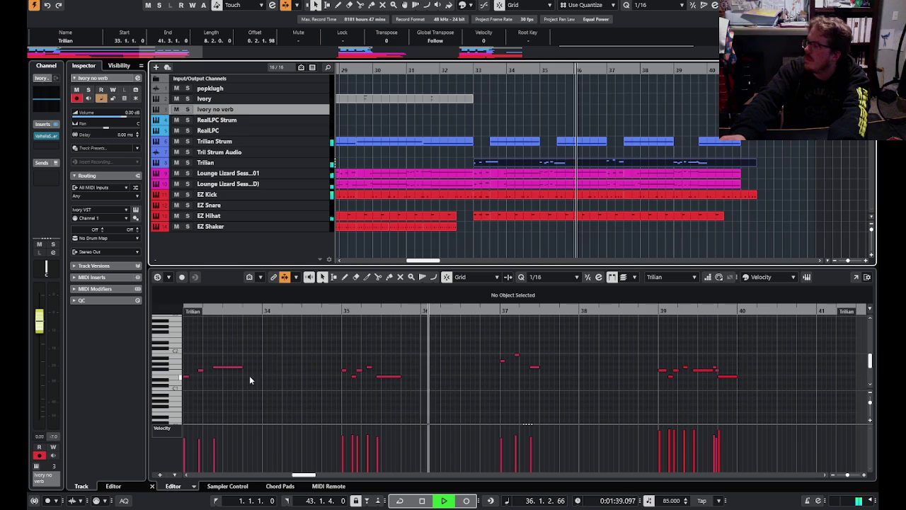
pyautogui.moveTo(400, 377); pyautogui.dragTo(385, 382)
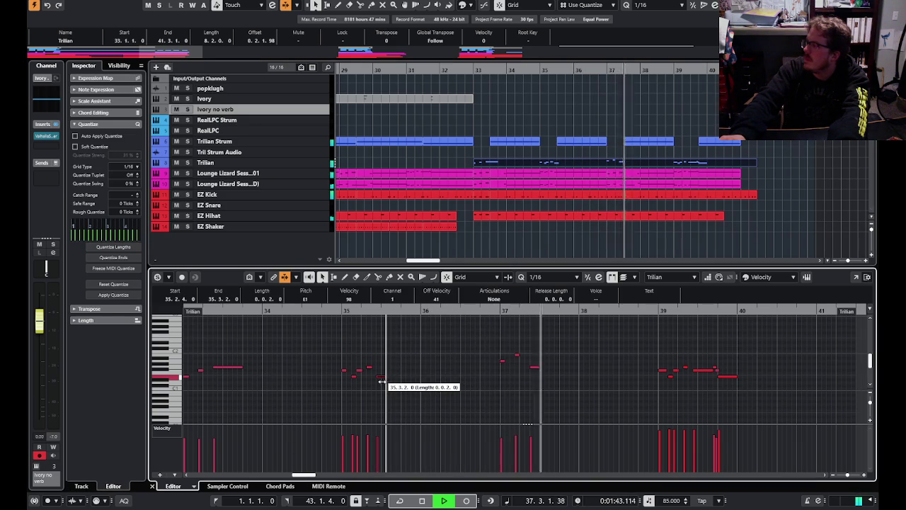
pyautogui.moveTo(386, 382); pyautogui.dragTo(393, 386)
pyautogui.moveTo(241, 367); pyautogui.dragTo(217, 366)
pyautogui.click(515, 371)
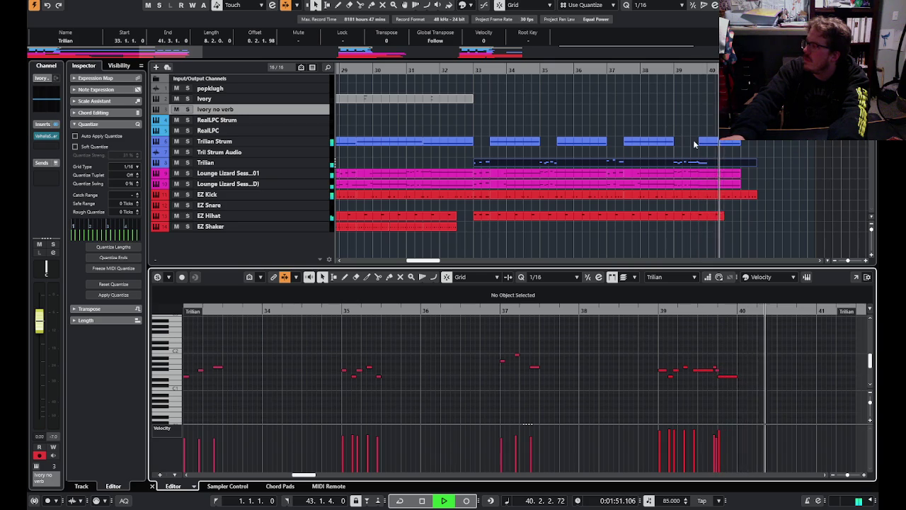
pyautogui.click(471, 69)
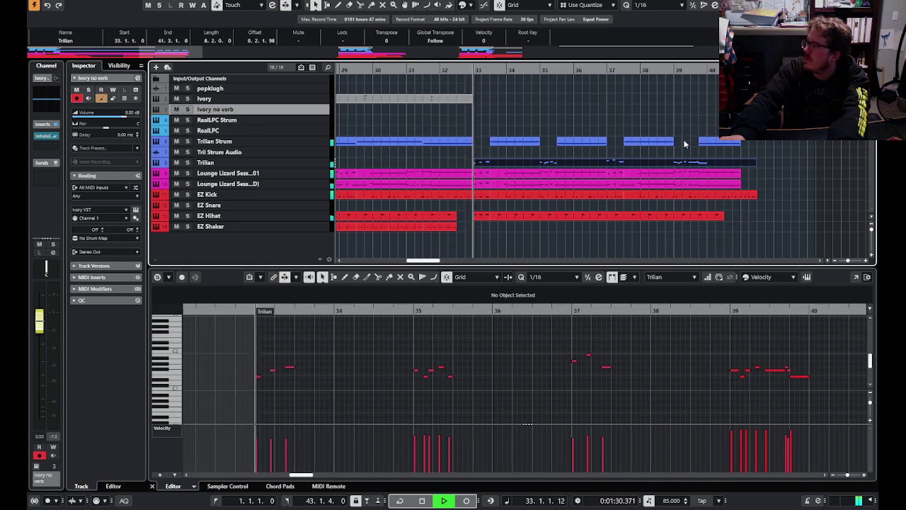
# - Move the last Trilian Strum part onto the Trilian track and zoom out to see more bars
pyautogui.moveTo(701, 145); pyautogui.dragTo(708, 162)
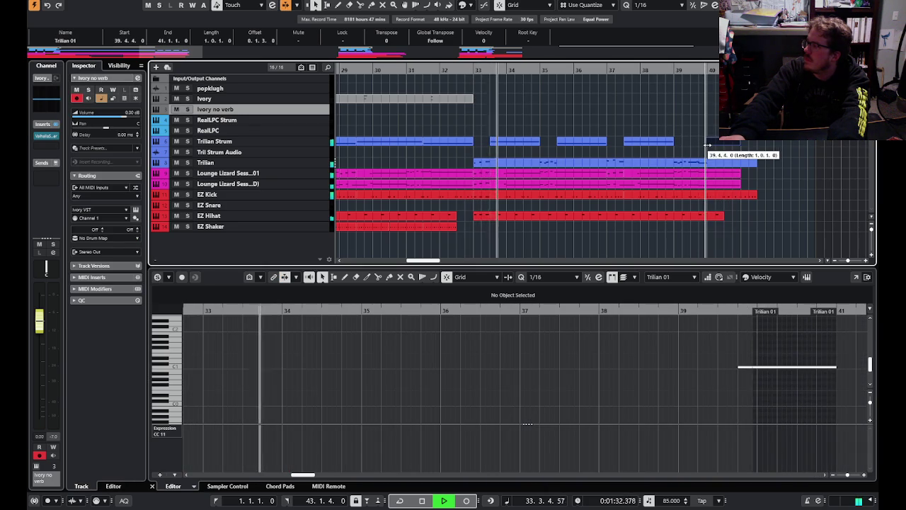
pyautogui.click(740, 366)
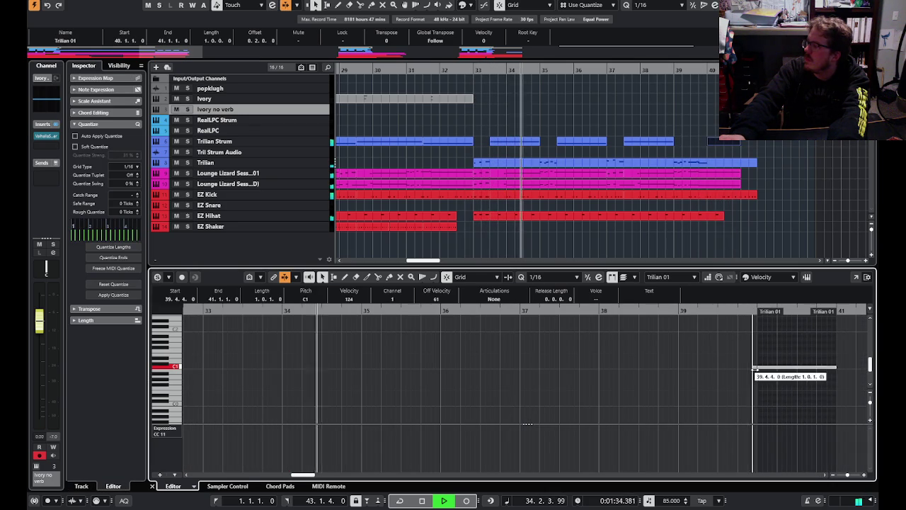
pyautogui.click(763, 141)
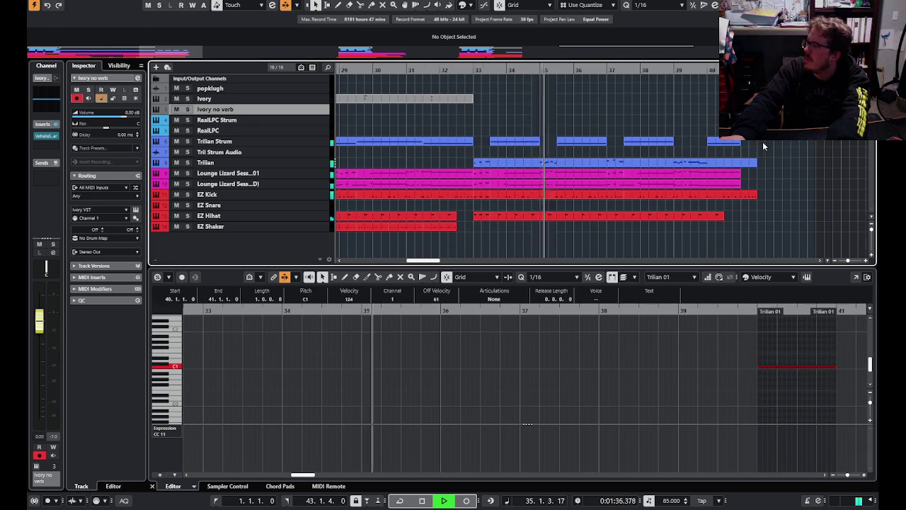
pyautogui.press('g')
pyautogui.press('g')
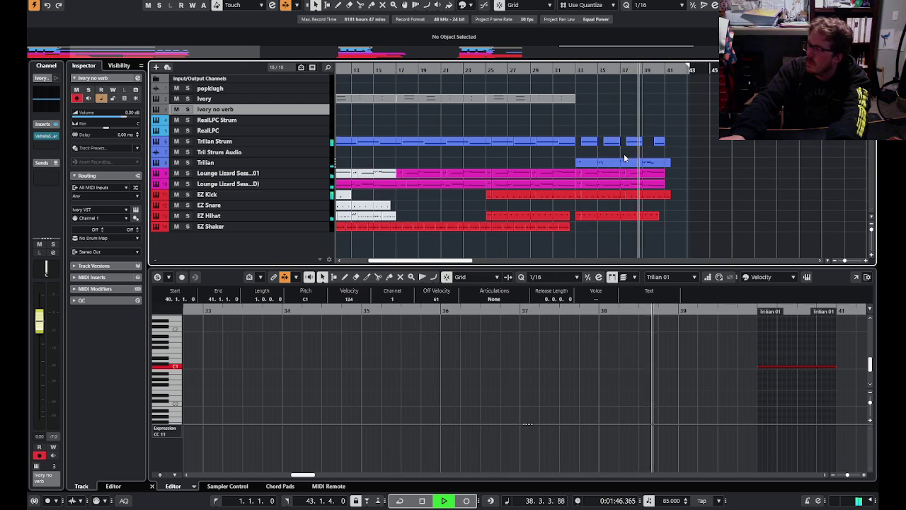
pyautogui.keyDown('ctrl'); pyautogui.scroll(2, 643, 142); pyautogui.keyUp('ctrl')
pyautogui.keyDown('ctrl'); pyautogui.scroll(2, 658, 143); pyautogui.keyUp('ctrl')
pyautogui.keyDown('ctrl'); pyautogui.scroll(1, 675, 147); pyautogui.keyUp('ctrl')
pyautogui.keyDown('ctrl'); pyautogui.scroll(-1, 677, 145); pyautogui.keyUp('ctrl')
pyautogui.keyDown('ctrl'); pyautogui.scroll(-1, 679, 144); pyautogui.keyUp('ctrl')
pyautogui.keyDown('ctrl'); pyautogui.scroll(-2, 679, 144); pyautogui.keyUp('ctrl')
pyautogui.keyDown('ctrl'); pyautogui.scroll(-1, 679, 144); pyautogui.keyUp('ctrl')
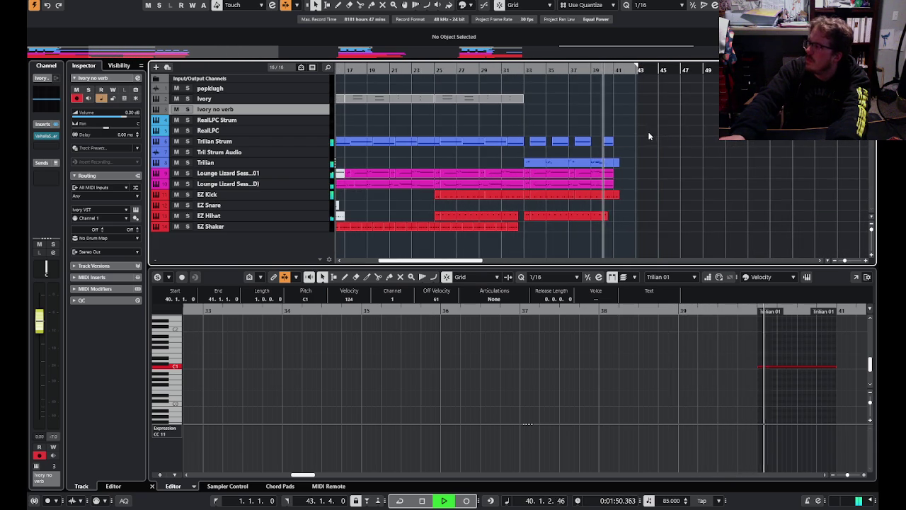
pyautogui.keyDown('ctrl'); pyautogui.scroll(2, 652, 135); pyautogui.keyUp('ctrl')
pyautogui.keyDown('ctrl'); pyautogui.scroll(2, 650, 134); pyautogui.keyUp('ctrl')
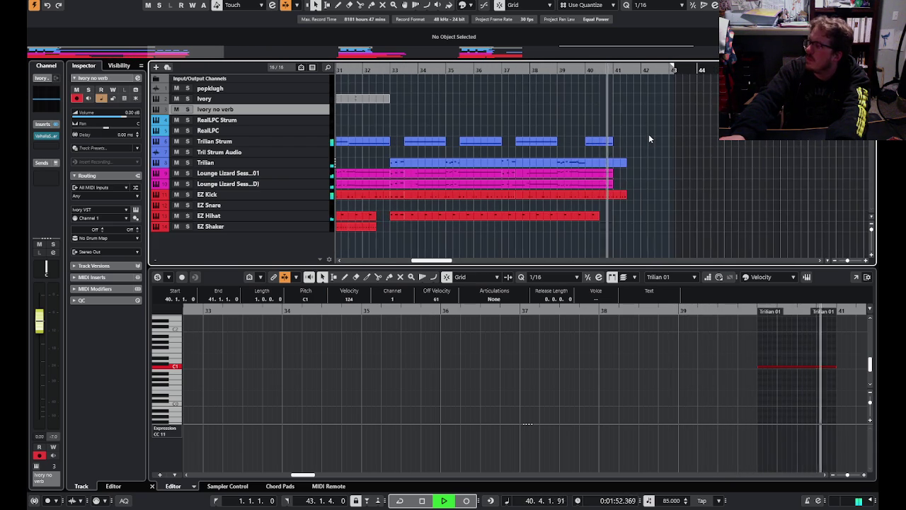
pyautogui.keyDown('ctrl'); pyautogui.scroll(-1, 649, 134); pyautogui.keyUp('ctrl')
pyautogui.keyDown('ctrl'); pyautogui.scroll(-1, 600, 118); pyautogui.keyUp('ctrl')
# - Trim the Trilian 01 part's start earlier and move the held C1 note's start to 39.4.1.0
pyautogui.click(428, 69)
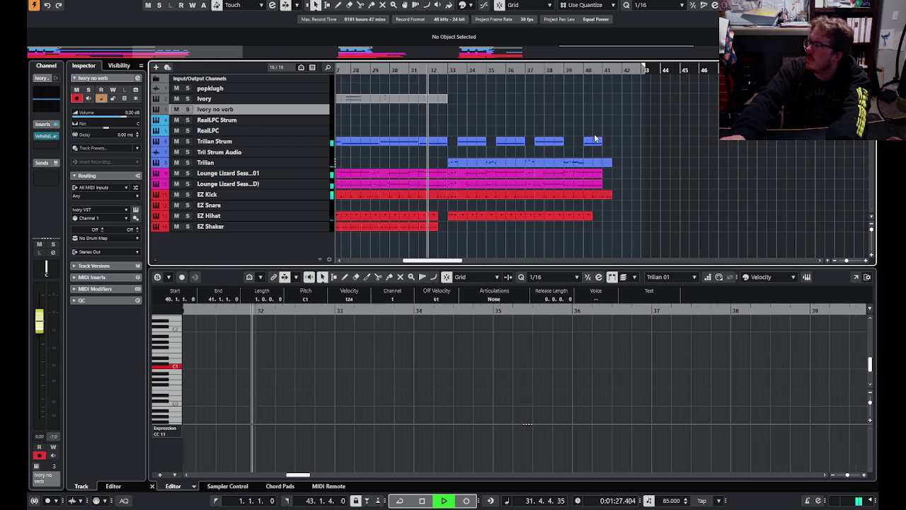
pyautogui.moveTo(584, 144); pyautogui.dragTo(579, 143)
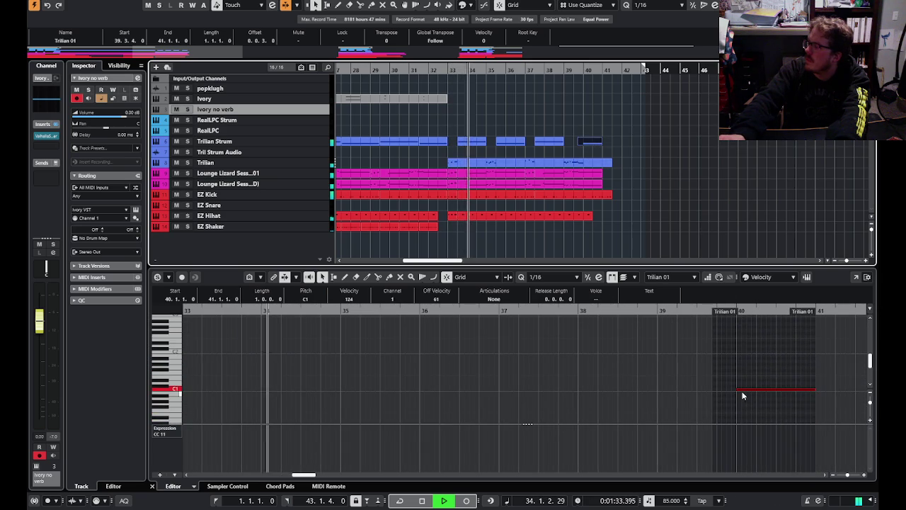
pyautogui.click(726, 322)
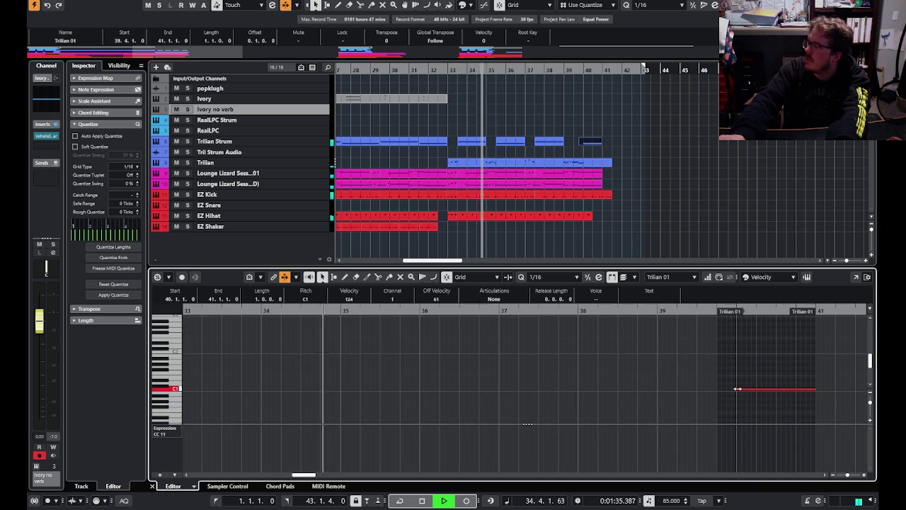
pyautogui.moveTo(738, 389); pyautogui.dragTo(723, 390)
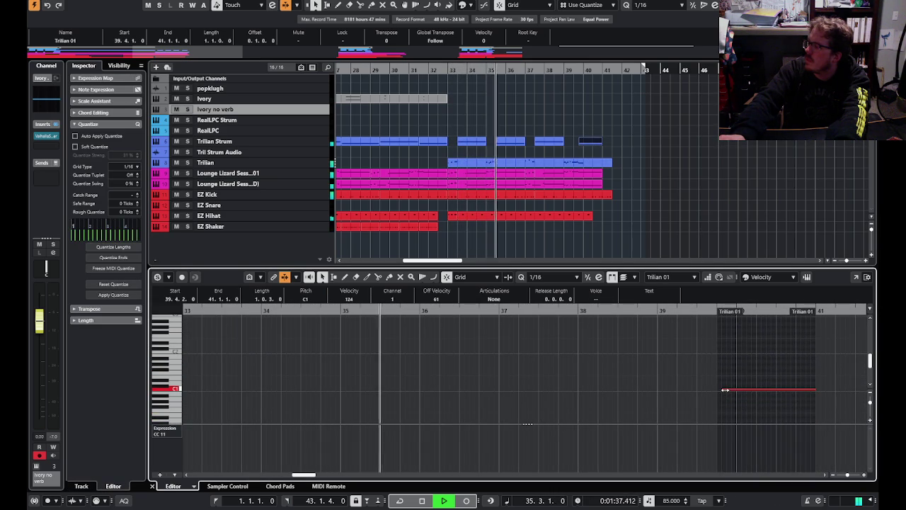
pyautogui.moveTo(721, 389); pyautogui.dragTo(718, 389)
pyautogui.click(649, 192)
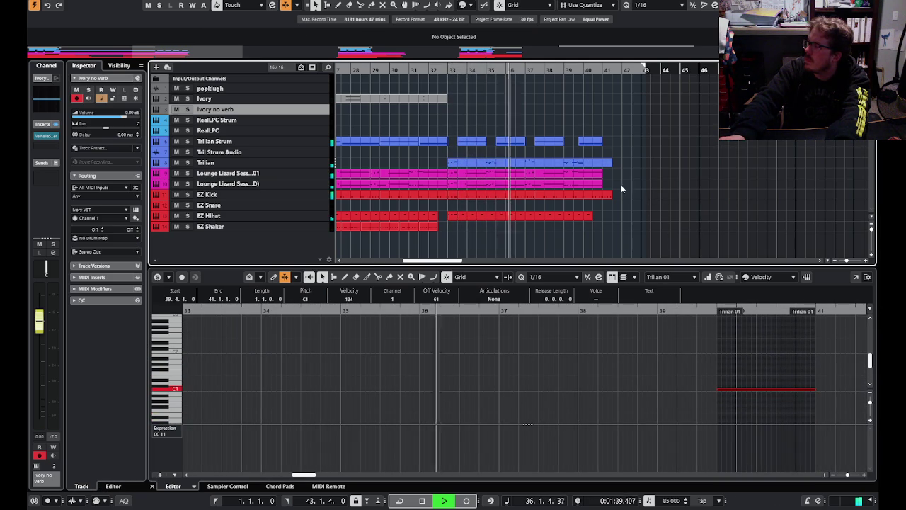
pyautogui.keyDown('ctrl'); pyautogui.scroll(-2, 803, 175); pyautogui.keyUp('ctrl')
pyautogui.keyDown('ctrl'); pyautogui.scroll(-2, 779, 163); pyautogui.keyUp('ctrl')
pyautogui.keyDown('ctrl'); pyautogui.scroll(-2, 752, 157); pyautogui.keyUp('ctrl')
pyautogui.keyDown('ctrl'); pyautogui.scroll(-2, 736, 154); pyautogui.keyUp('ctrl')
pyautogui.keyDown('ctrl'); pyautogui.scroll(-2, 701, 151); pyautogui.keyUp('ctrl')
pyautogui.keyDown('ctrl'); pyautogui.scroll(1, 680, 152); pyautogui.keyUp('ctrl')
pyautogui.keyDown('ctrl'); pyautogui.scroll(2, 670, 150); pyautogui.keyUp('ctrl')
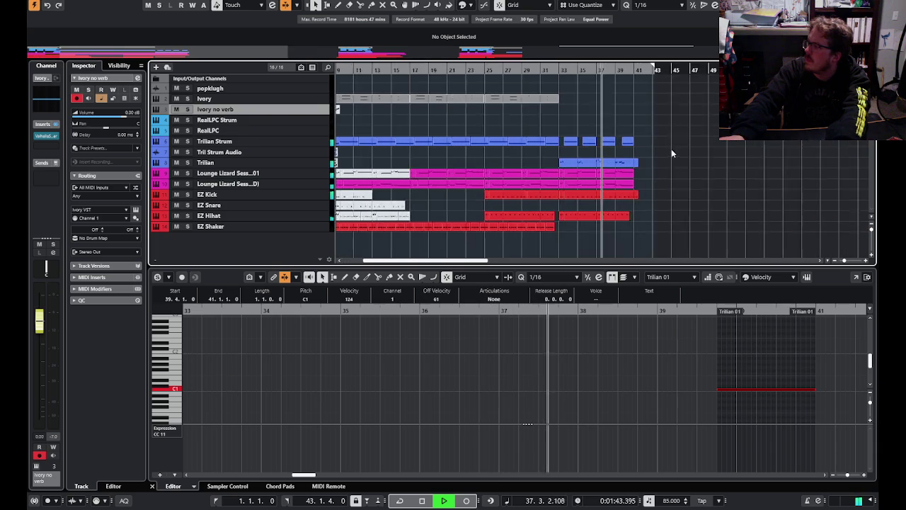
pyautogui.keyDown('ctrl'); pyautogui.scroll(1, 670, 149); pyautogui.keyUp('ctrl')
pyautogui.keyDown('ctrl'); pyautogui.scroll(1, 682, 148); pyautogui.keyUp('ctrl')
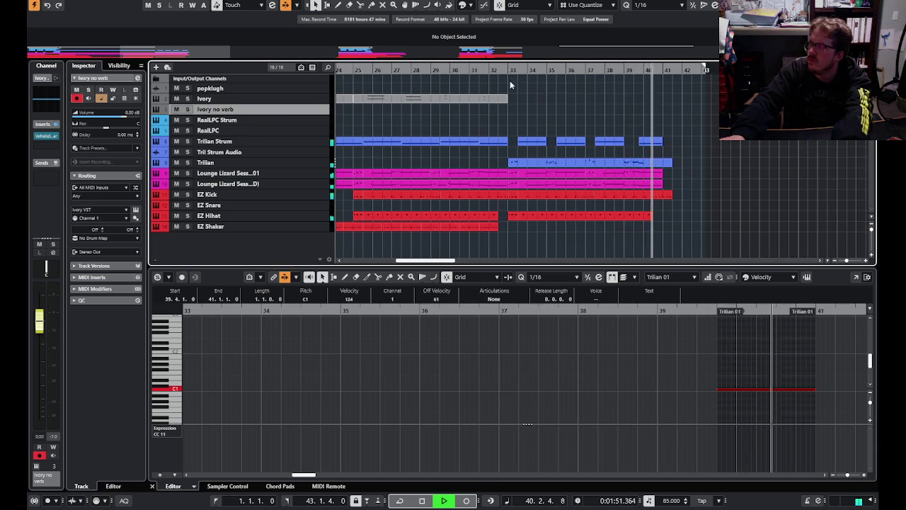
# - Paste a copy of the EZ Shaker pattern after itself and shift it one beat later
pyautogui.click(394, 71)
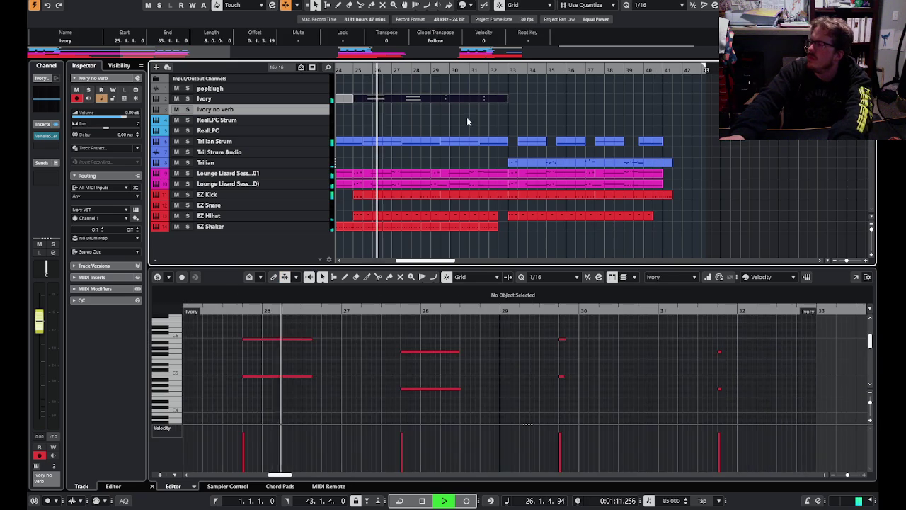
pyautogui.click(468, 117)
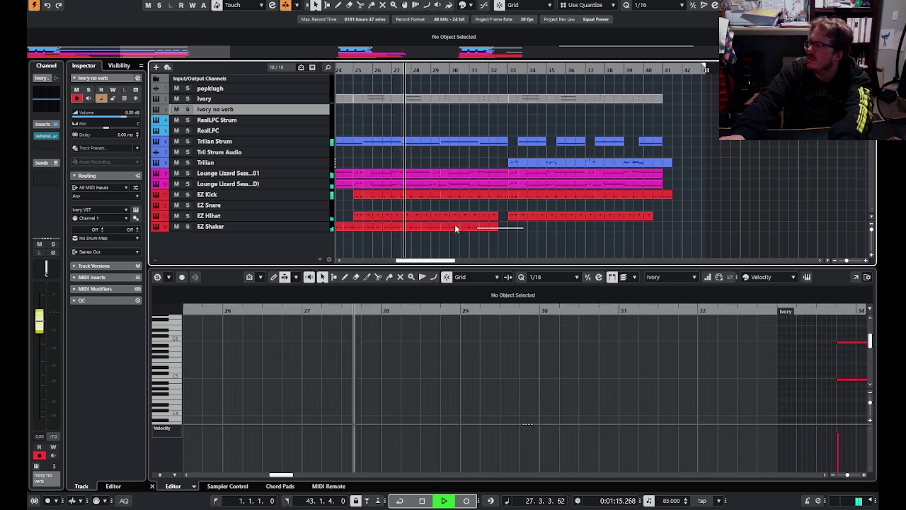
pyautogui.click(400, 226)
pyautogui.hotkey('ctrl', 'v')
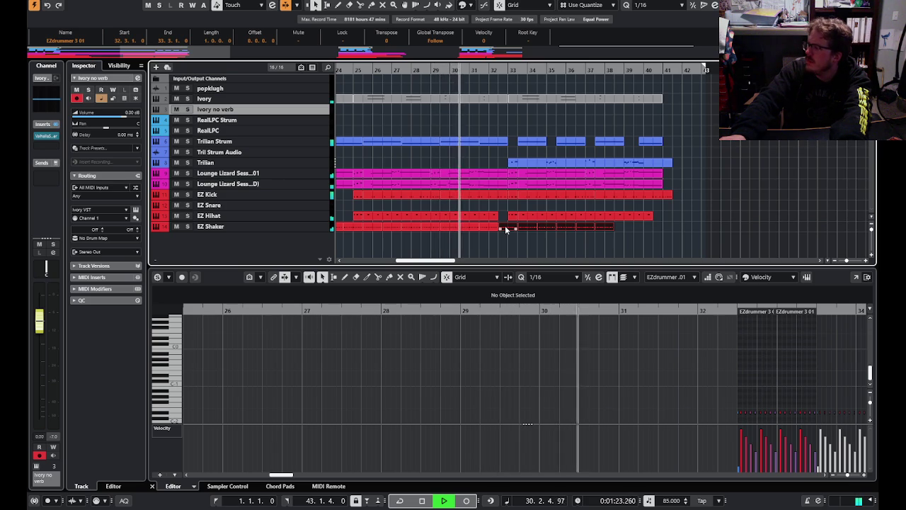
pyautogui.moveTo(505, 227)
pyautogui.mouseDown()
pyautogui.moveTo(515, 229)
pyautogui.moveTo(502, 232)
pyautogui.mouseUp()
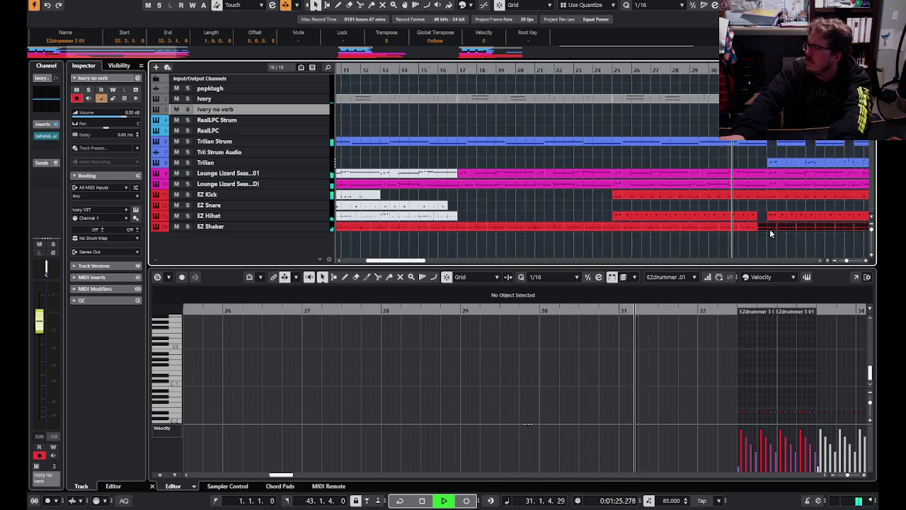
# - Extend the EZ Shaker part to about bar 39, then select the RealLPC track
pyautogui.press('g')
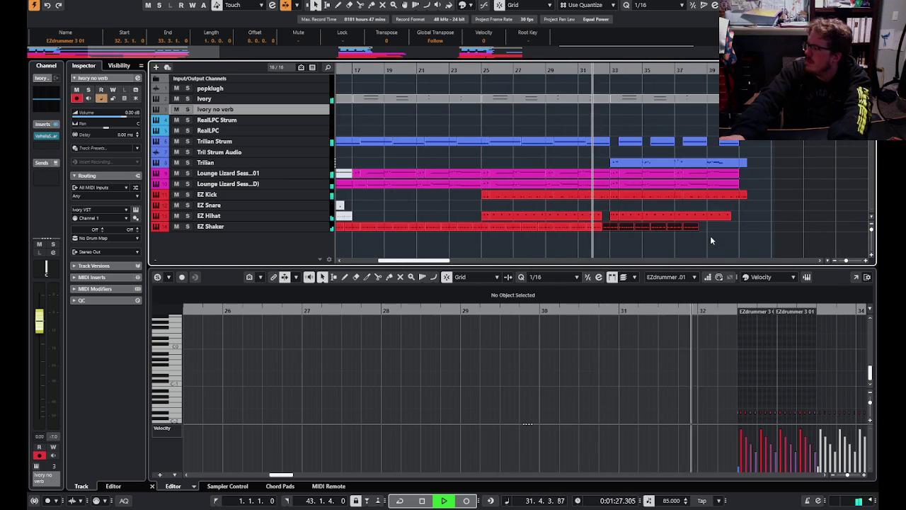
pyautogui.press('h')
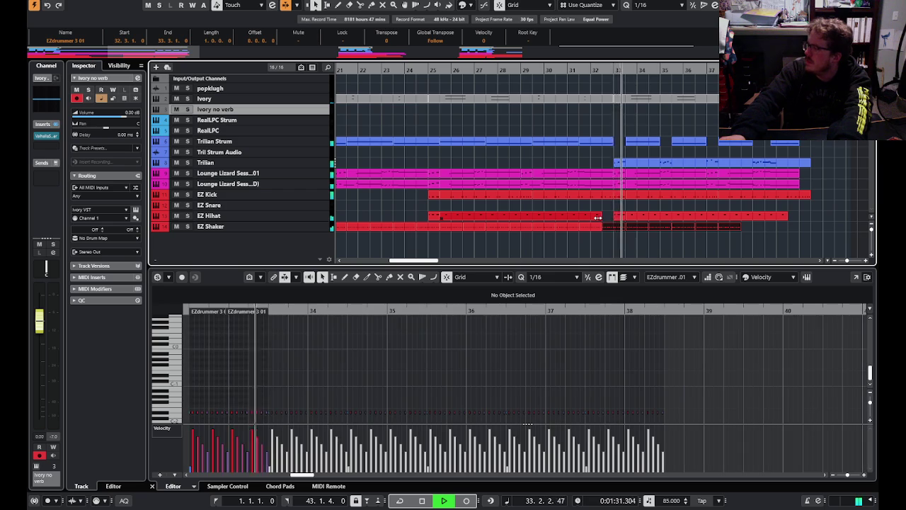
pyautogui.click(580, 239)
pyautogui.press('g')
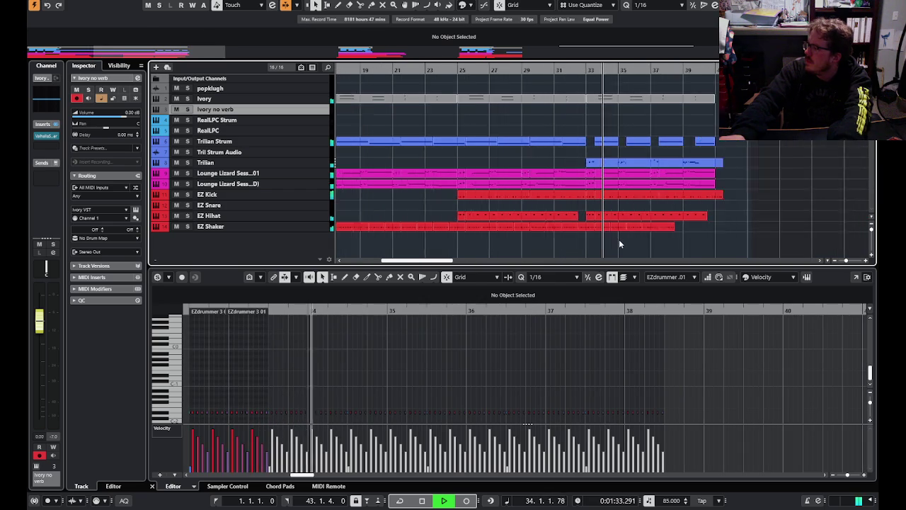
pyautogui.press('h')
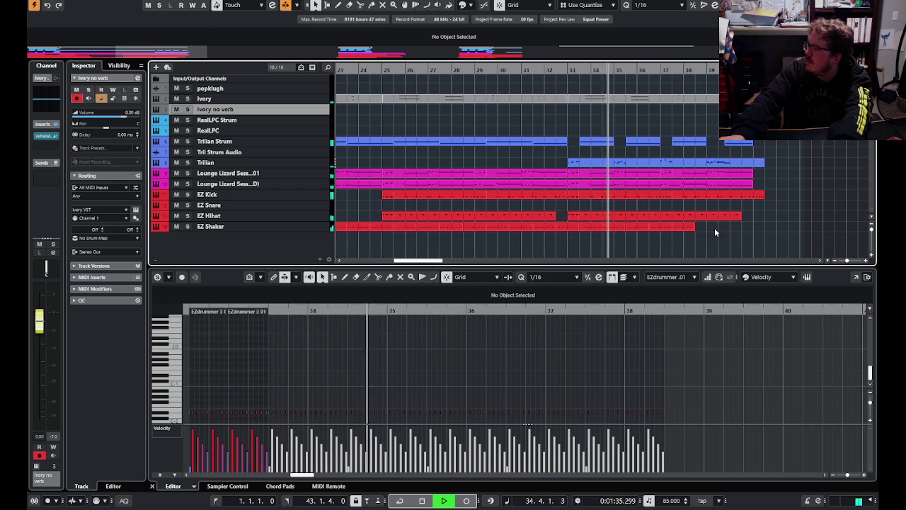
pyautogui.keyDown('alt'); pyautogui.moveTo(602, 235); pyautogui.dragTo(811, 218); pyautogui.keyUp('alt')
pyautogui.press('g')
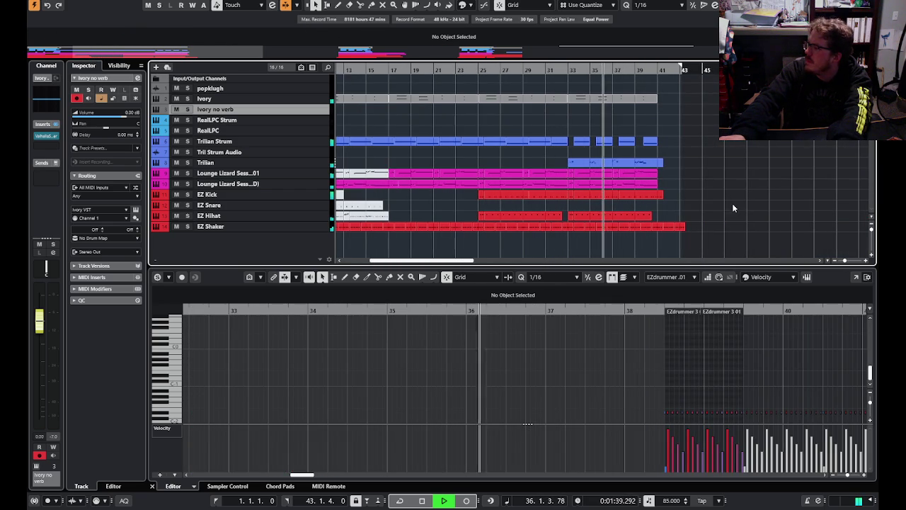
pyautogui.click(478, 69)
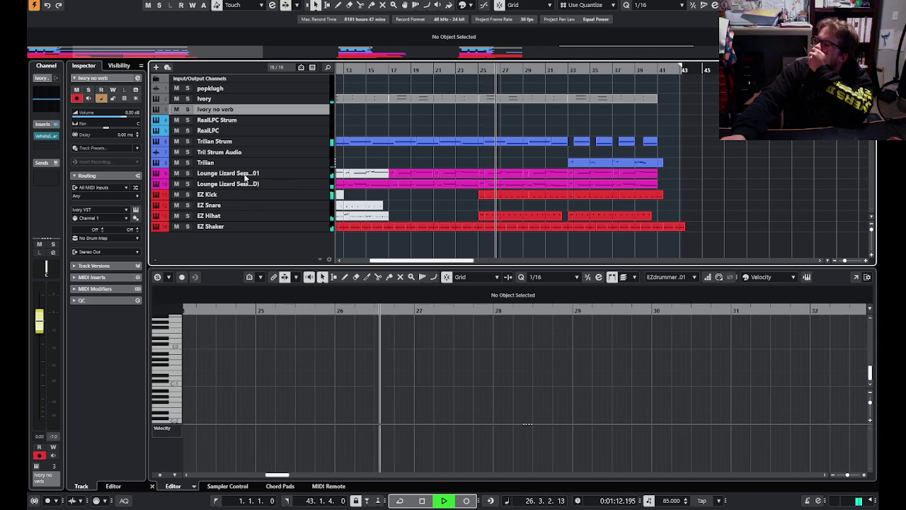
pyautogui.click(226, 131)
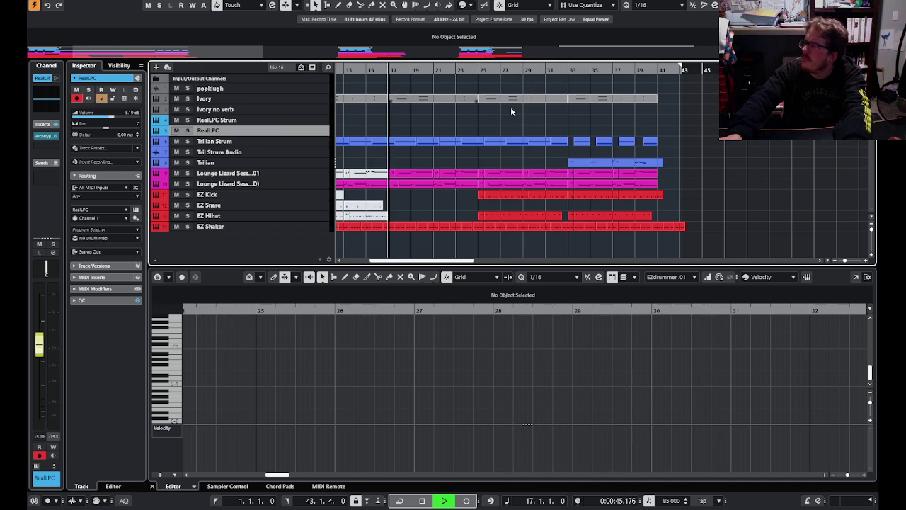
# - Record a RealLPC take from bar 17 and stop it around bar 42
pyautogui.press('KP_Multiply')
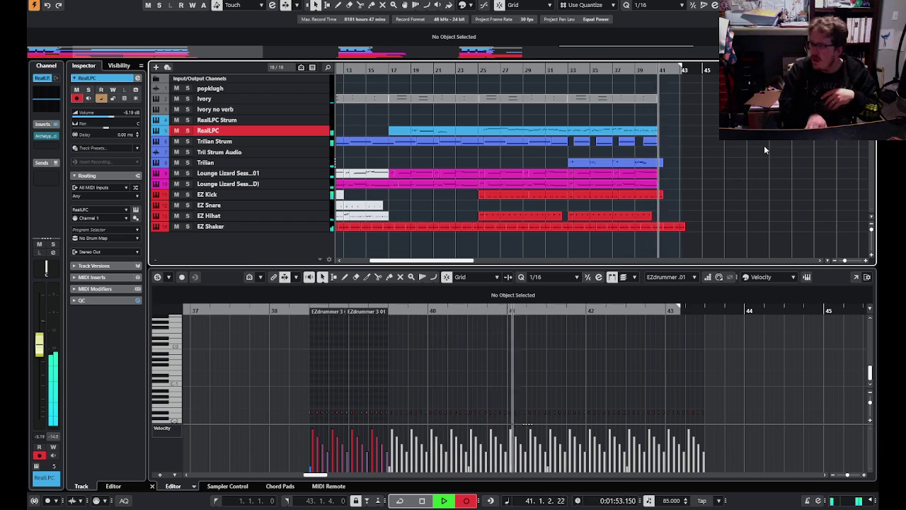
pyautogui.press('space')
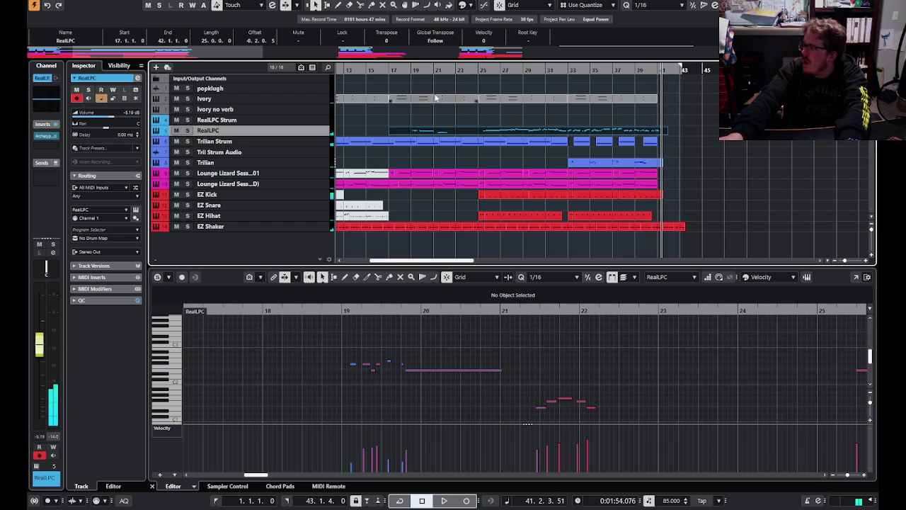
# - Delete the RealLPC take and record an Ivory no verb take from bar 17 to bar 43
pyautogui.press('Delete')
pyautogui.press('space')
pyautogui.click(215, 109)
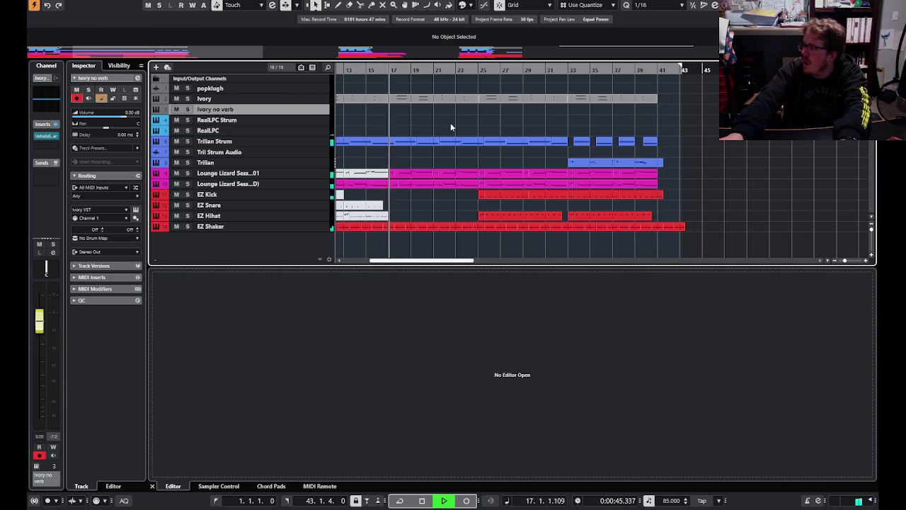
pyautogui.press('KP_Multiply')
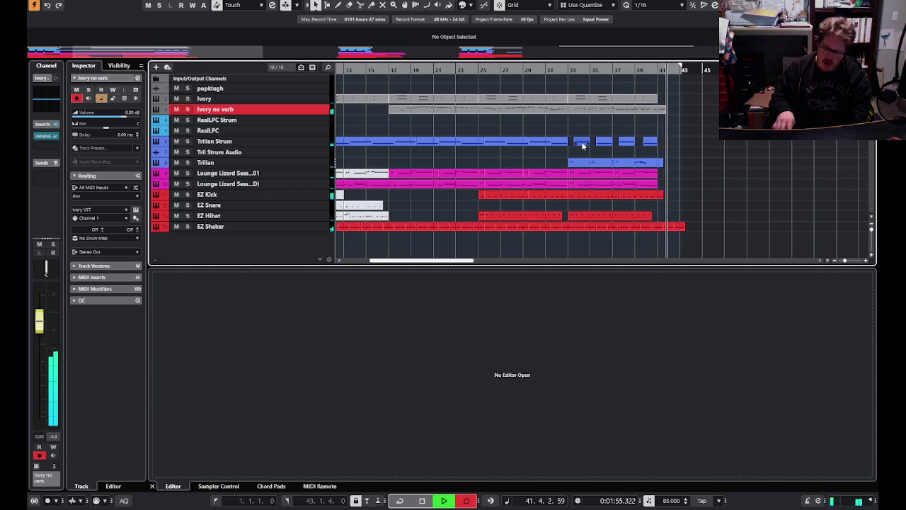
pyautogui.press('space')
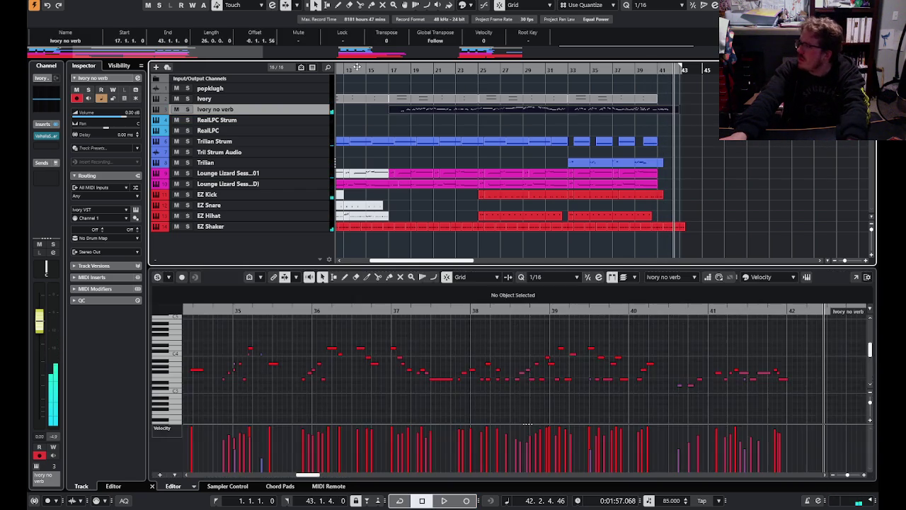
# - Delete the Ivory no verb take and start re-recording it from bar 17
pyautogui.press('Delete')
pyautogui.click(389, 70)
pyautogui.press('KP_Multiply')
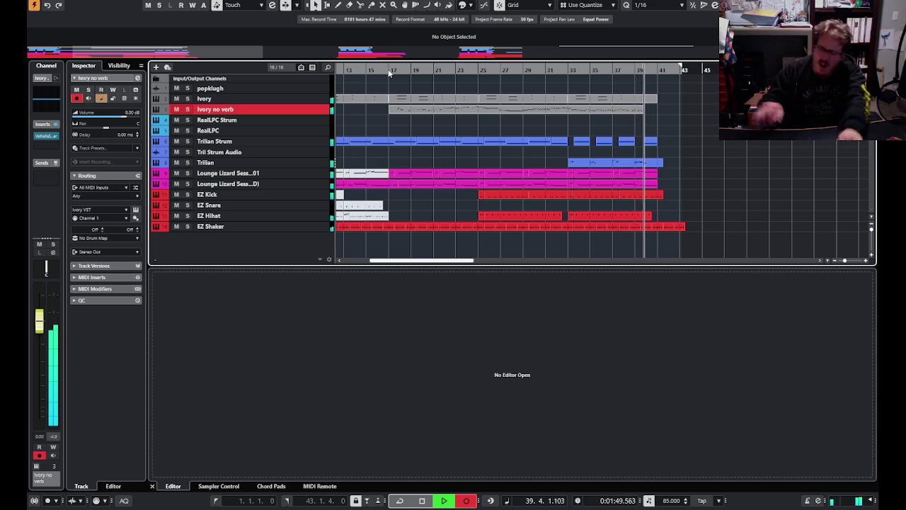
# - Stop and delete the latest Ivory no verb take, then re-record from bar 17 to about bar 42
pyautogui.press('space')
pyautogui.press('Delete')
pyautogui.press('KP_Multiply')
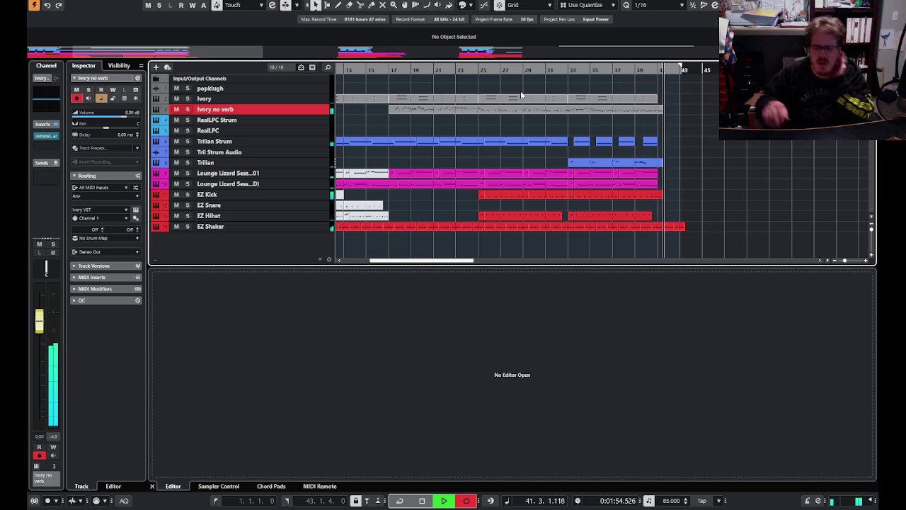
pyautogui.press('space')
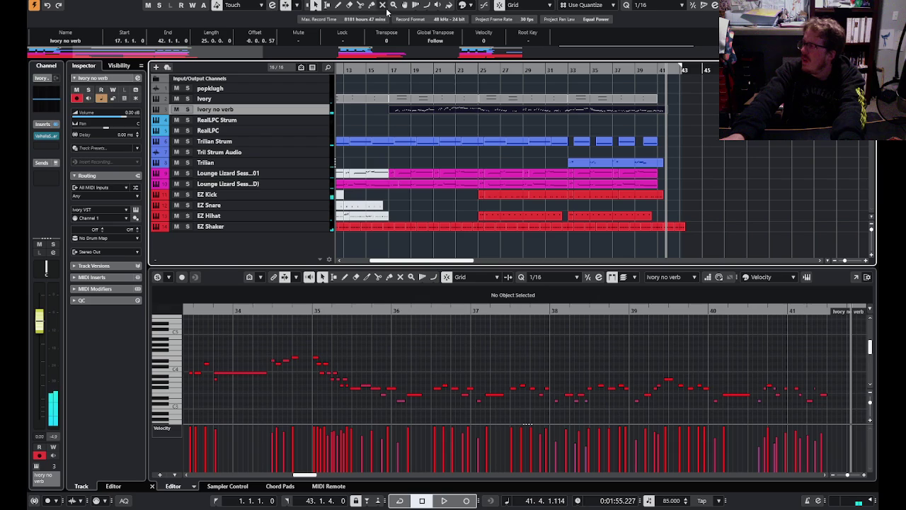
# - Play the Ivory no verb take from just before bar 17 and select the second Lounge Lizard track
pyautogui.click(403, 130)
pyautogui.click(386, 70)
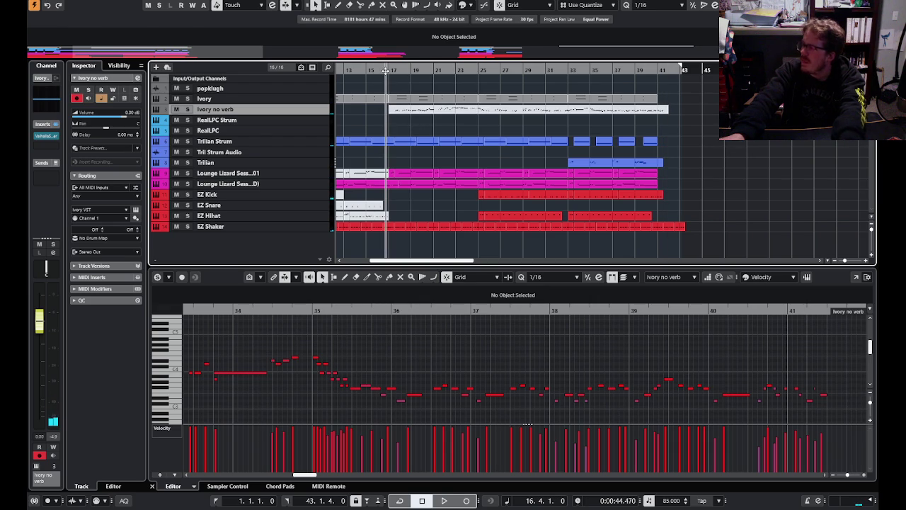
pyautogui.press('space')
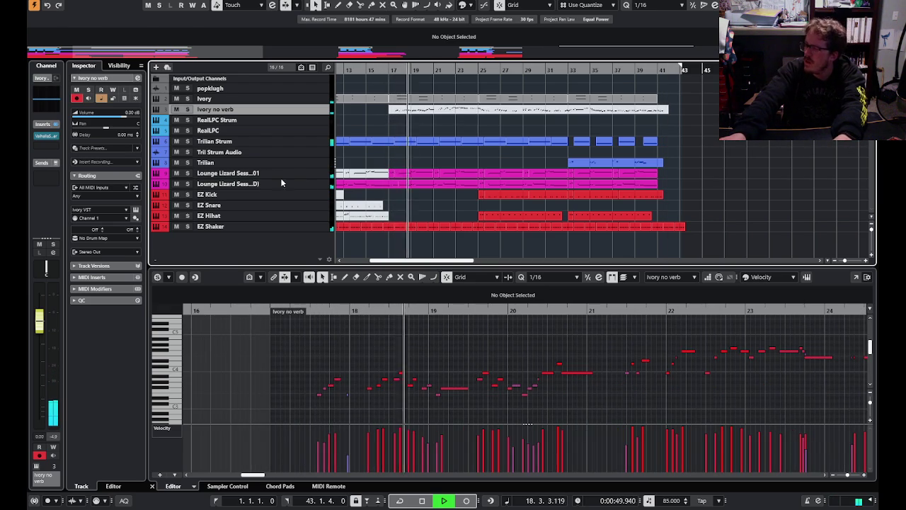
pyautogui.click(231, 184)
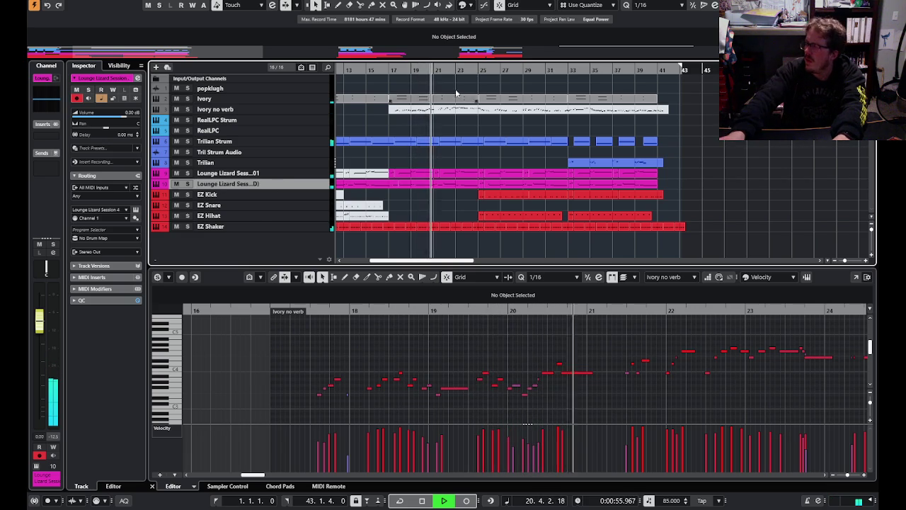
pyautogui.click(372, 69)
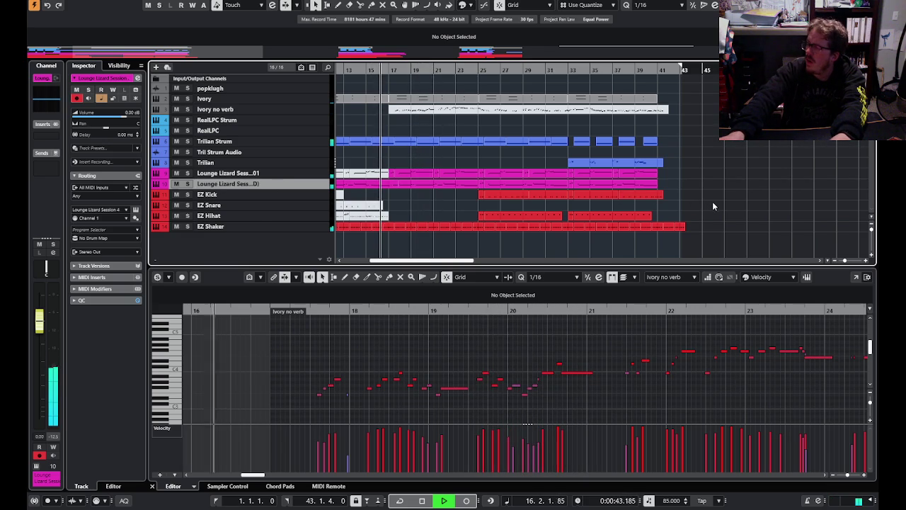
# - Record a short Lounge Lizard take, undo it, and return to just before bar 17
pyautogui.press('KP_Multiply')
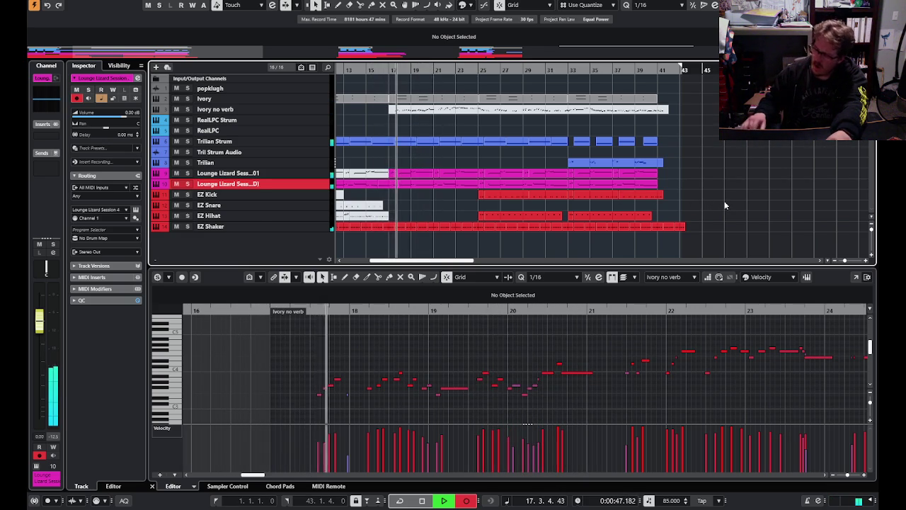
pyautogui.press('space')
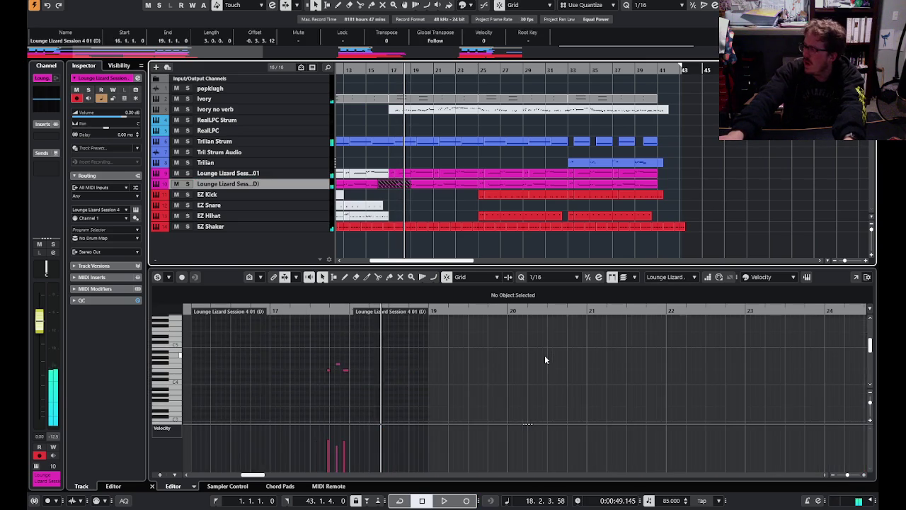
pyautogui.hotkey('ctrl', 'z')
pyautogui.click(388, 70)
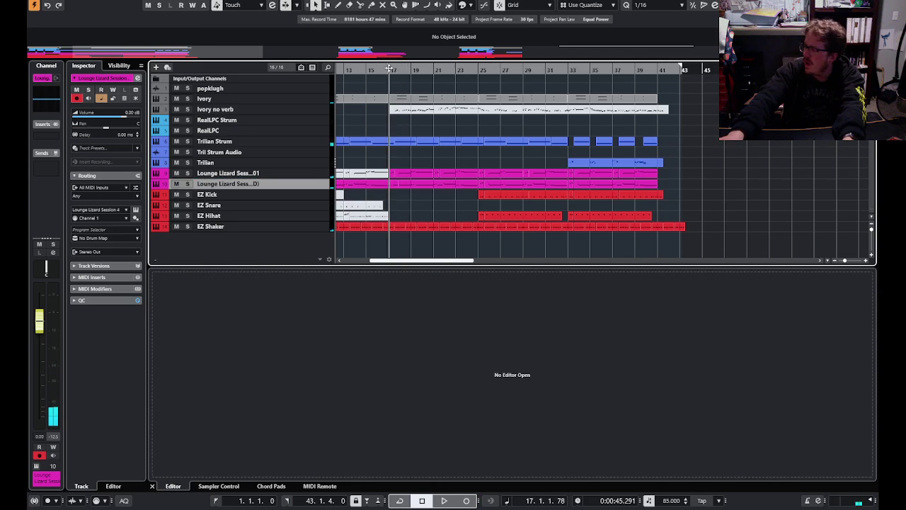
# - Record a longer Lounge Lizard take, undo it, and play the song from bar 17
pyautogui.press('KP_Multiply')
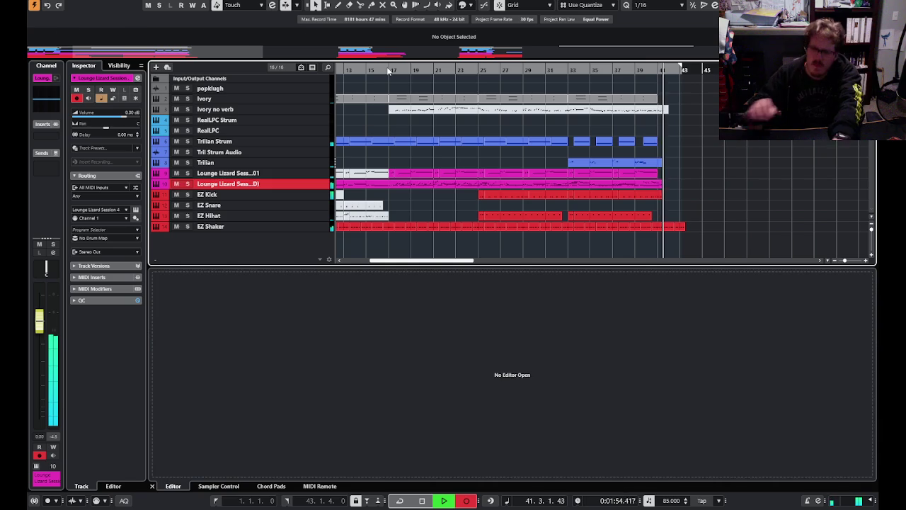
pyautogui.press('space')
pyautogui.hotkey('ctrl', 'z')
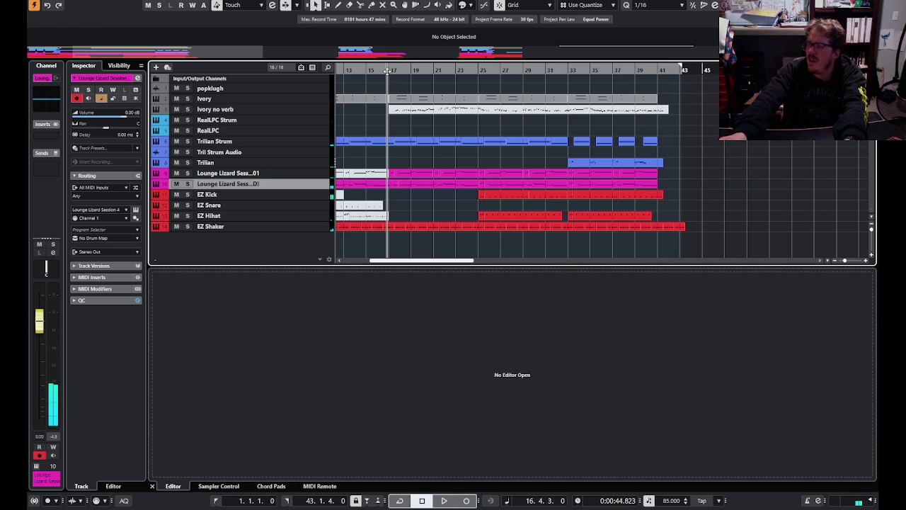
pyautogui.press('space')
# - Show the Lounge Lizard part's notes enlarged in the lower-zone Key Editor
pyautogui.click(417, 189)
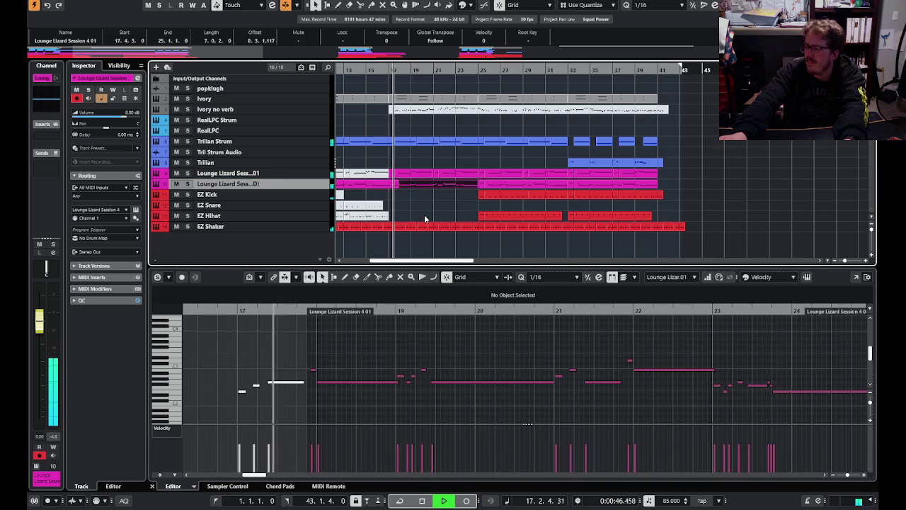
pyautogui.click(395, 329)
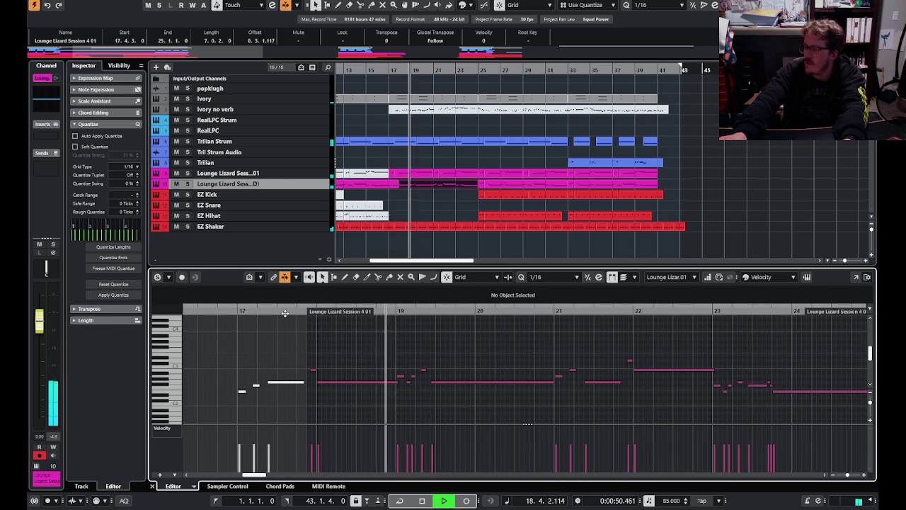
pyautogui.keyDown('ctrl'); pyautogui.scroll(1, 280, 319); pyautogui.keyUp('ctrl')
pyautogui.moveTo(243, 315); pyautogui.dragTo(350, 278)
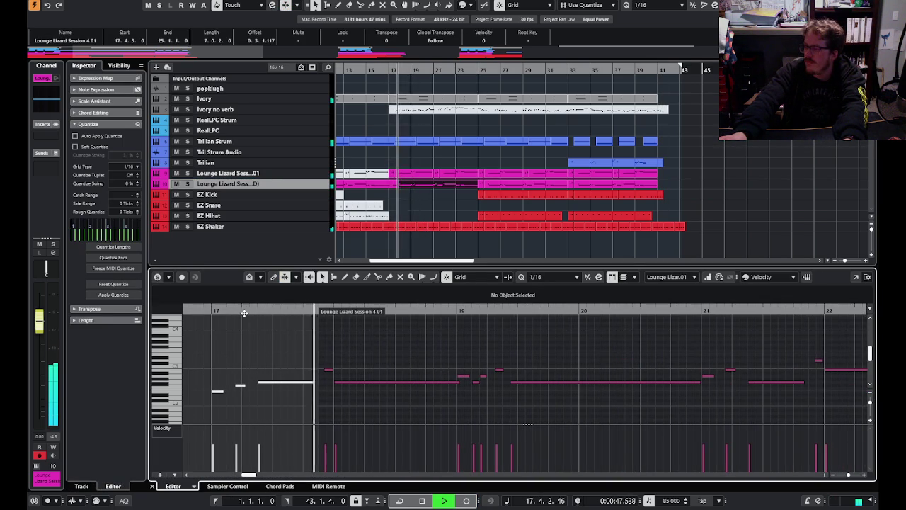
pyautogui.click(421, 207)
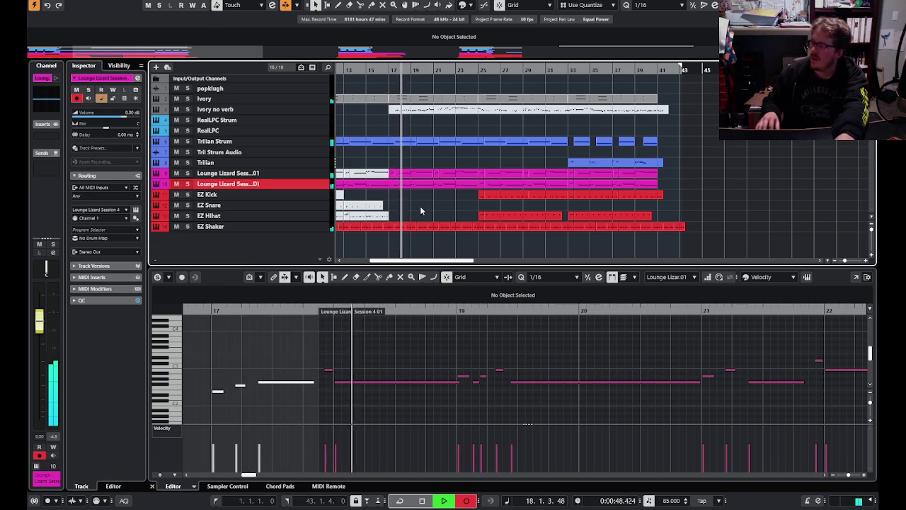
# - Stop playback and start recording a new Lounge Lizard take from bar 15
pyautogui.press('space')
pyautogui.moveTo(373, 71); pyautogui.dragTo(373, 80)
pyautogui.press('KP_Multiply')
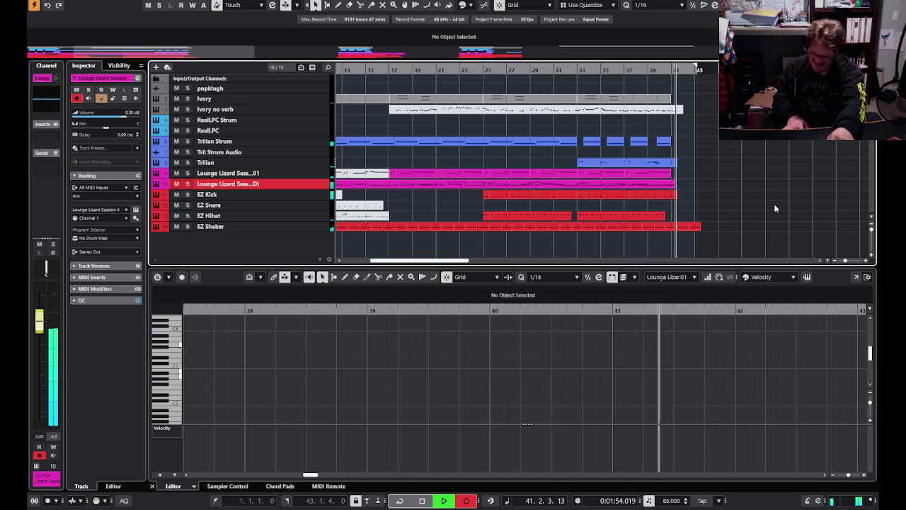
# - Stop the Lounge Lizard recording once it reaches about bar 41
pyautogui.press('space')
# - Undo the Lounge Lizard take, re-record from bar 17, and show its notes in the Key Editor
pyautogui.hotkey('ctrl', 'z')
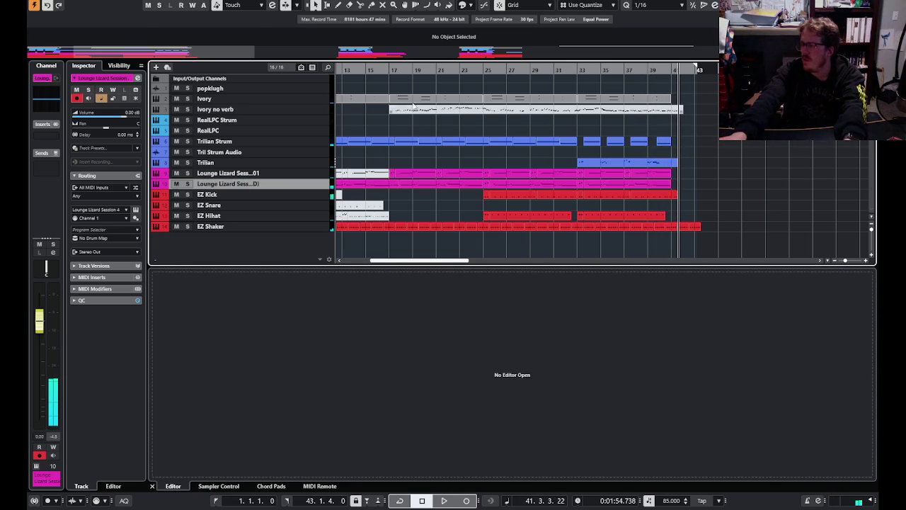
pyautogui.press('KP_Multiply')
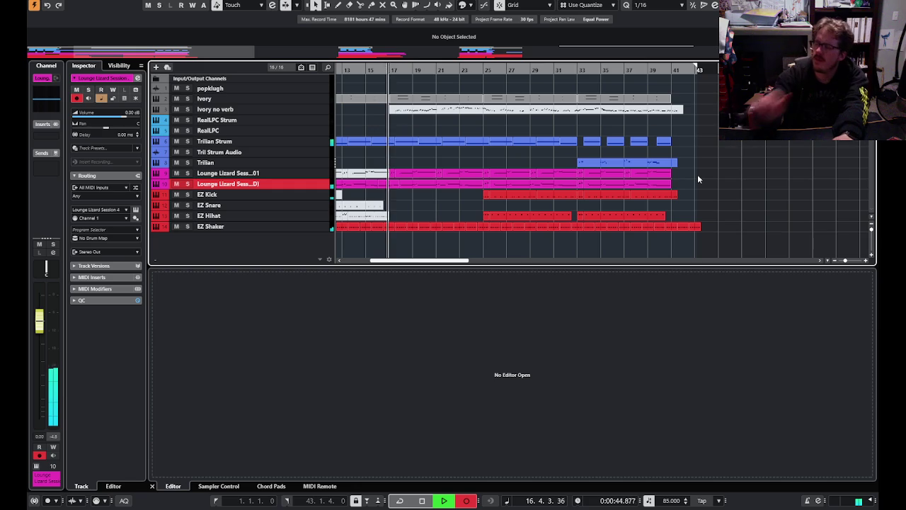
pyautogui.click(420, 184)
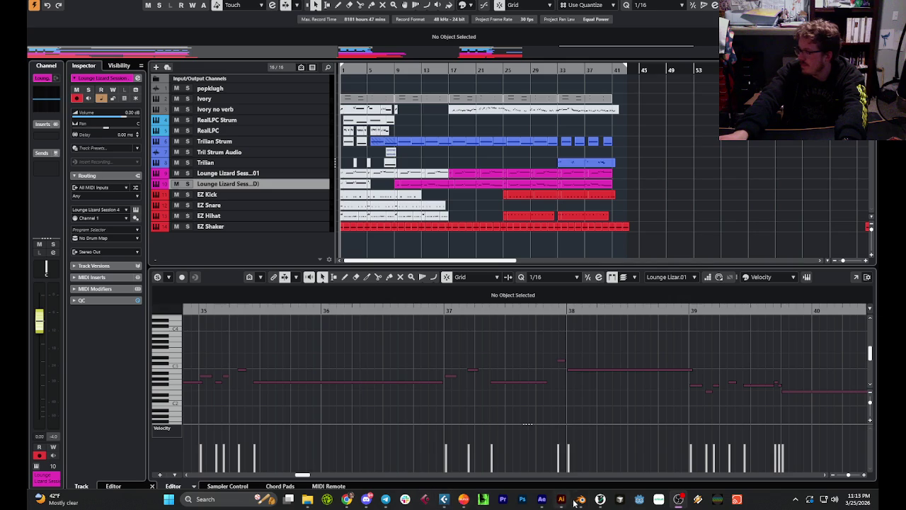
pyautogui.moveTo(581, 499)
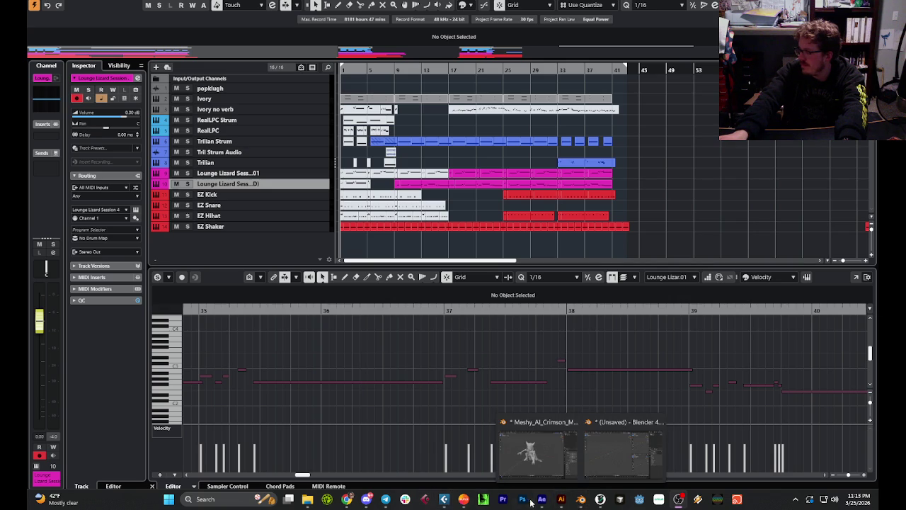
# - Switch to the unsaved Blender scene and orbit the view to a flatter angle
pyautogui.click(609, 422)
pyautogui.moveTo(339, 225); pyautogui.dragTo(363, 223, button='middle')
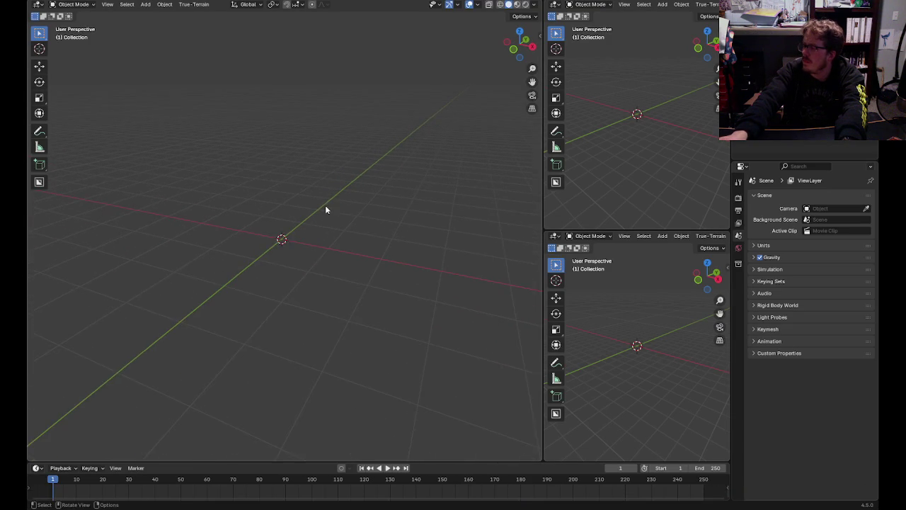
pyautogui.moveTo(325, 222); pyautogui.dragTo(321, 200, button='middle')
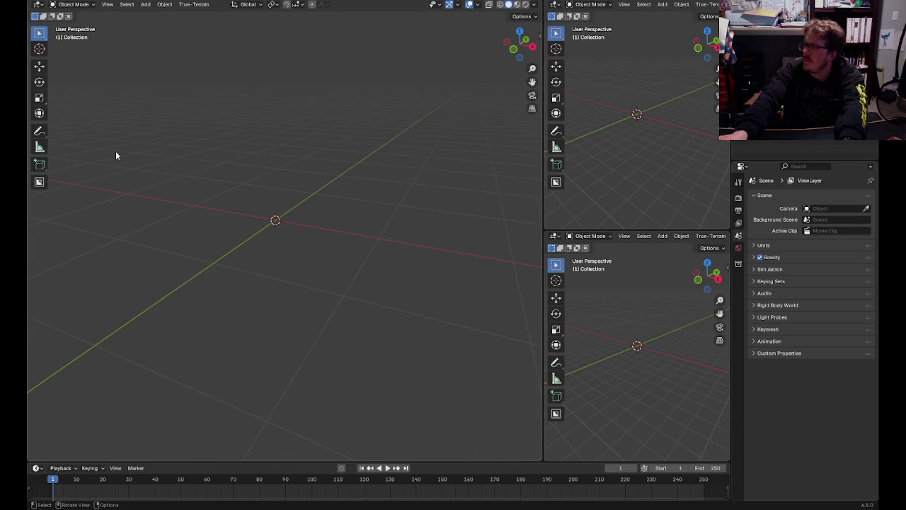
pyautogui.press('F4')
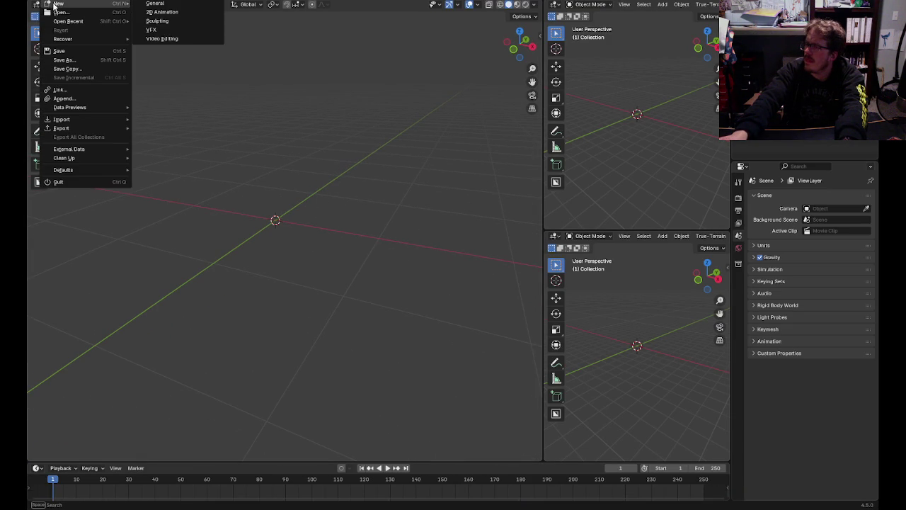
# - Add a cube mesh at the world origin with Add > Mesh > Cube, then orbit around it
pyautogui.rightClick(267, 122)
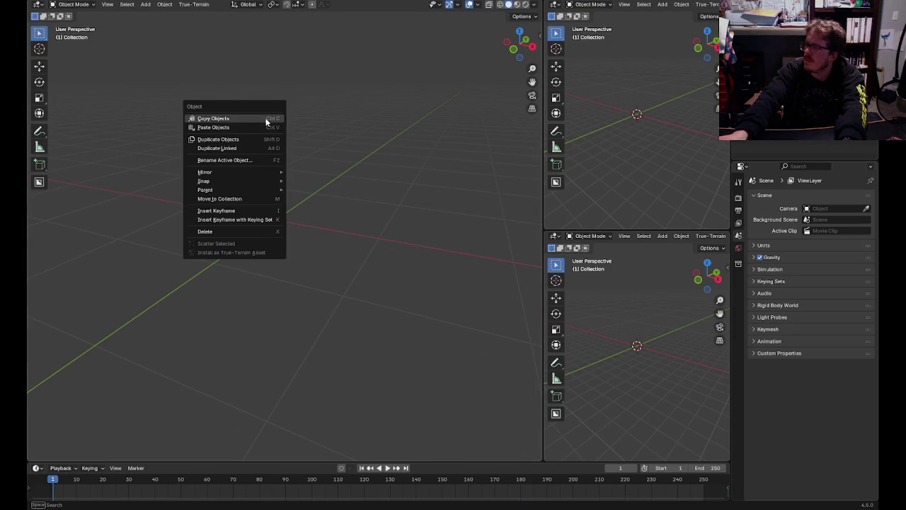
pyautogui.click(144, 5)
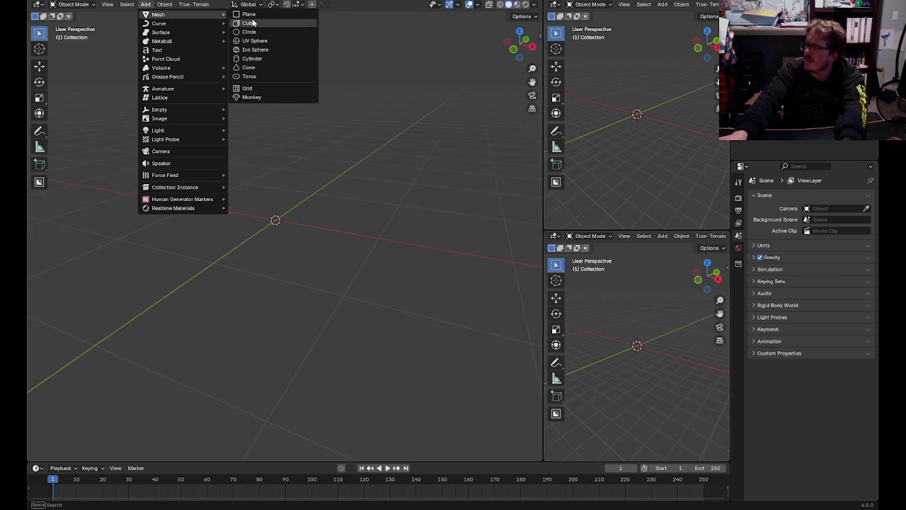
pyautogui.click(248, 22)
pyautogui.scroll(-4, 369, 157)
pyautogui.click(407, 176)
pyautogui.moveTo(409, 180); pyautogui.dragTo(390, 188, button='middle')
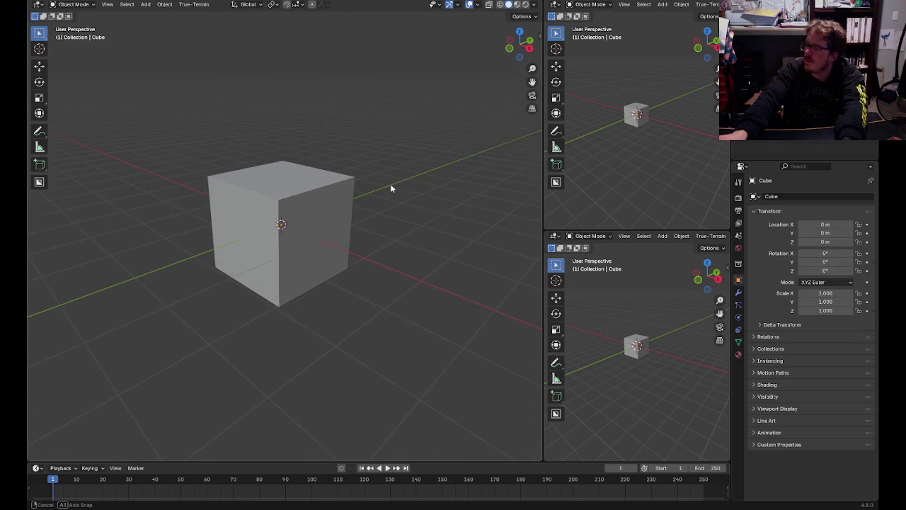
# - Paste a copy of the cube and lift it about 2 m on top of the original
pyautogui.moveTo(404, 208); pyautogui.dragTo(366, 196, button='middle')
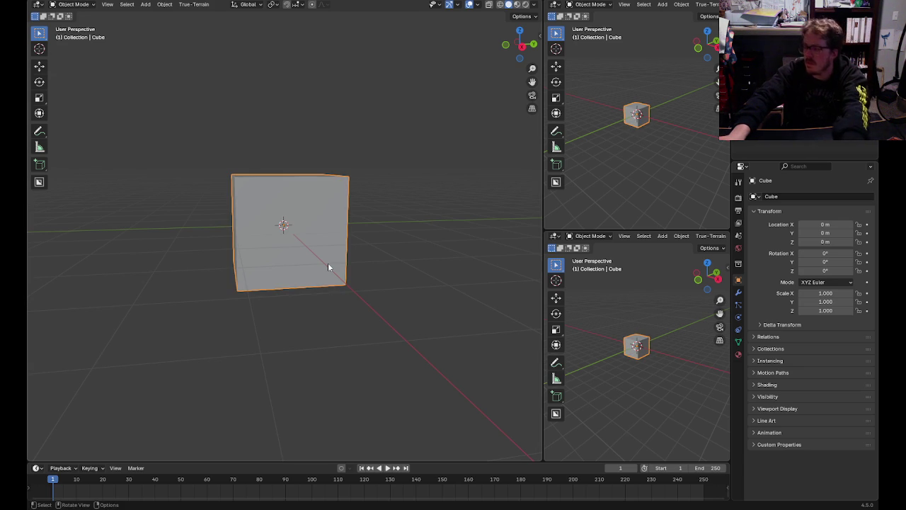
pyautogui.hotkey('ctrl', 'v')
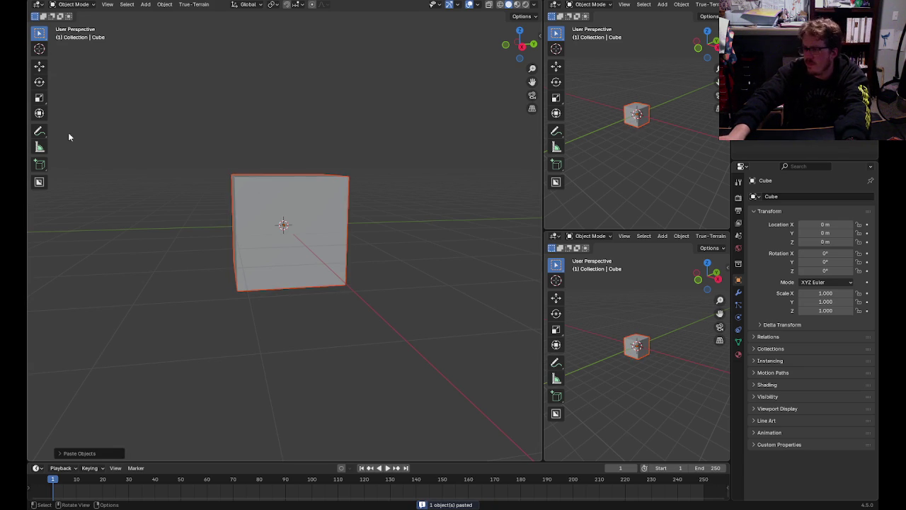
pyautogui.click(40, 66)
pyautogui.moveTo(283, 185); pyautogui.dragTo(284, 98)
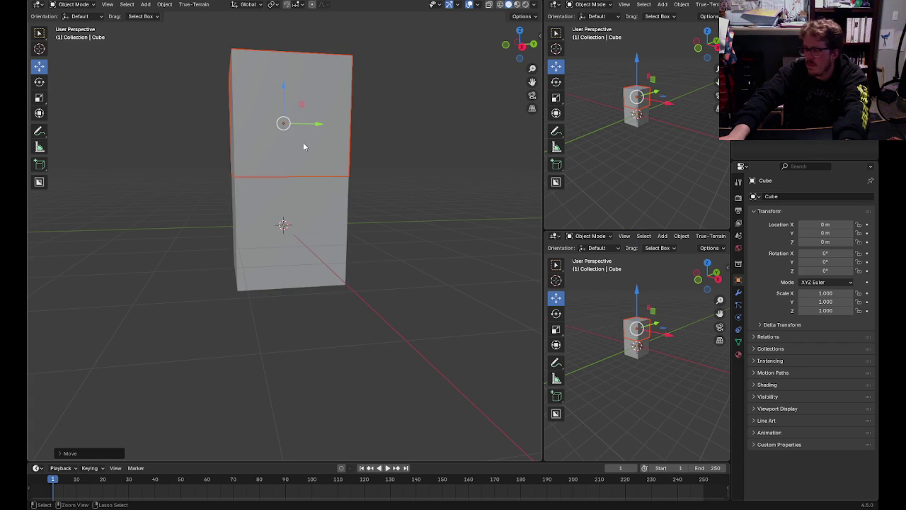
# - Duplicate the cubes with Shift+D into a two-by-two block
pyautogui.hotkey('shift', 'd')
pyautogui.rightClick(304, 147)
pyautogui.moveTo(319, 127); pyautogui.dragTo(418, 131)
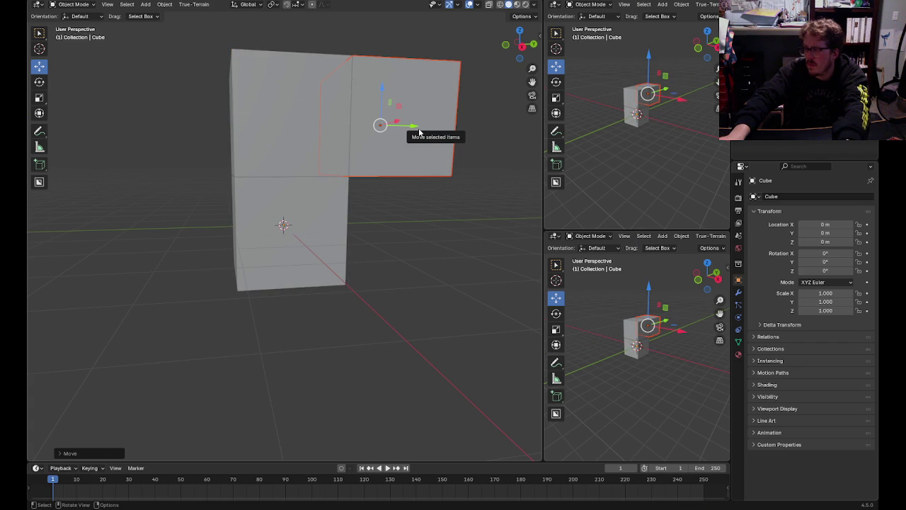
pyautogui.hotkey('shift', 'd')
pyautogui.rightClick(418, 129)
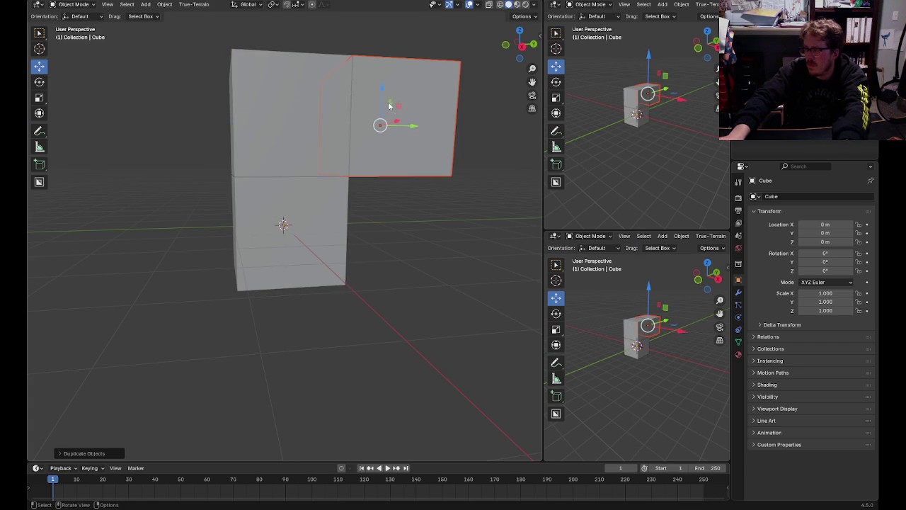
pyautogui.moveTo(382, 90); pyautogui.dragTo(369, 310)
pyautogui.click(369, 309)
pyautogui.moveTo(369, 310)
pyautogui.mouseDown(button='middle')
pyautogui.moveTo(288, 305)
pyautogui.moveTo(378, 315)
pyautogui.moveTo(373, 323)
pyautogui.moveTo(385, 360)
pyautogui.moveTo(325, 361)
pyautogui.moveTo(383, 363)
pyautogui.mouseUp(button='middle')
pyautogui.scroll(2, 379, 316)
pyautogui.scroll(-2, 385, 316)
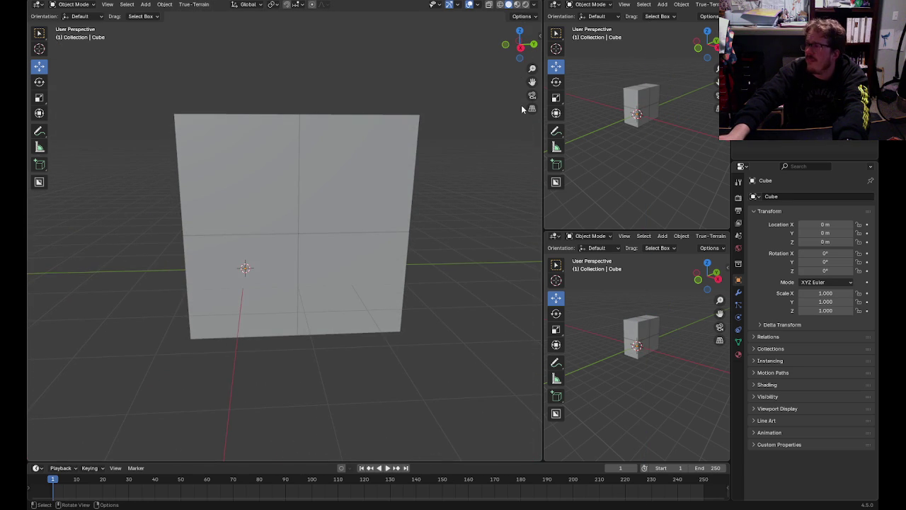
# - Add a camera at the scene origin
pyautogui.rightClick(489, 137)
pyautogui.click(146, 4)
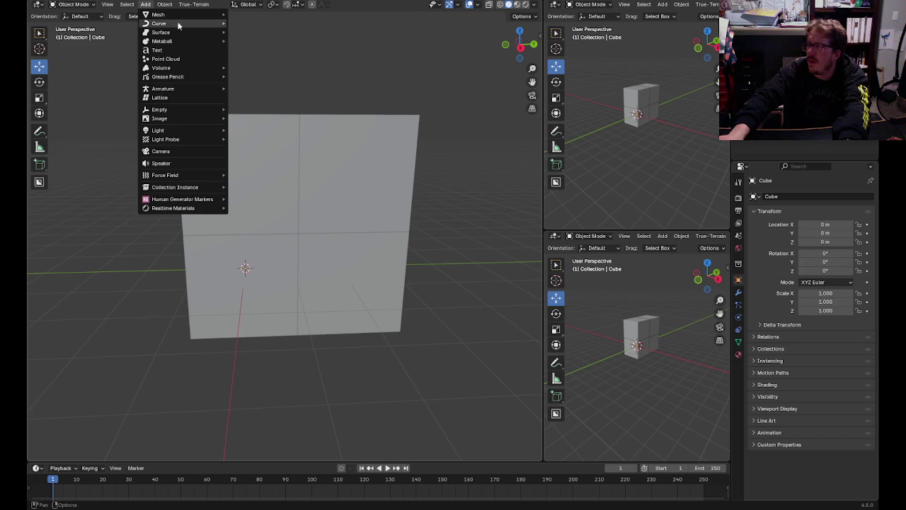
pyautogui.click(177, 154)
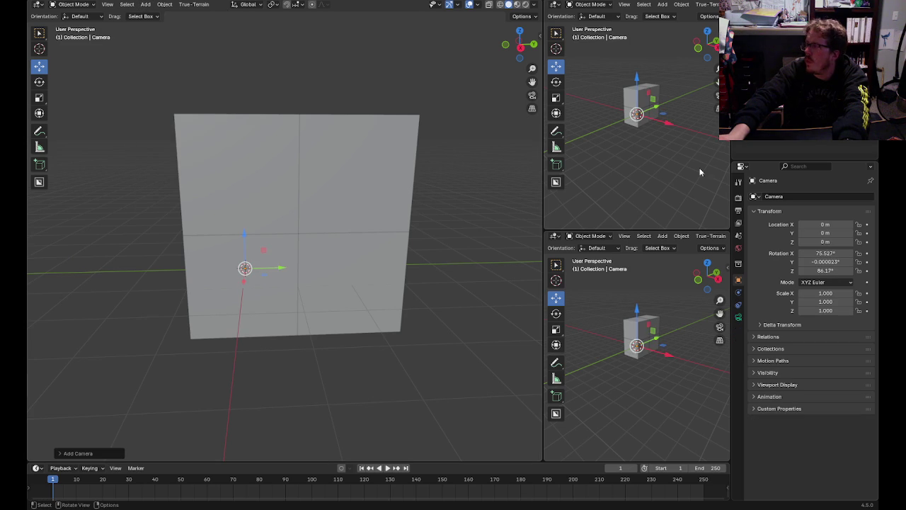
# - Set the camera's Rotation X, Y and Z to 0°
pyautogui.write('0')
pyautogui.press('Tab')
pyautogui.write('0')
pyautogui.press('Tab')
pyautogui.write('0')
pyautogui.press('Return')
# - Raise the camera to Z = 5 m above the cube block
pyautogui.click(394, 356)
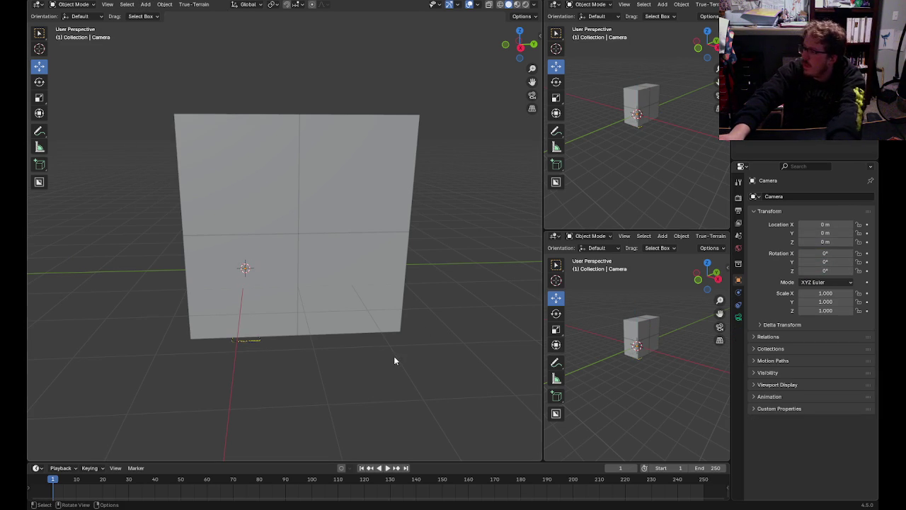
pyautogui.click(253, 345)
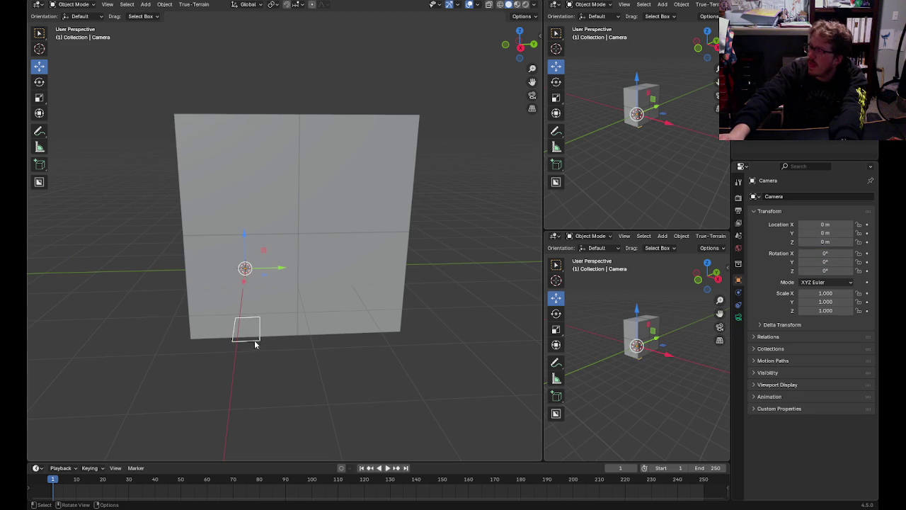
pyautogui.click(40, 82)
pyautogui.press('w')
pyautogui.moveTo(249, 238); pyautogui.dragTo(289, 460)
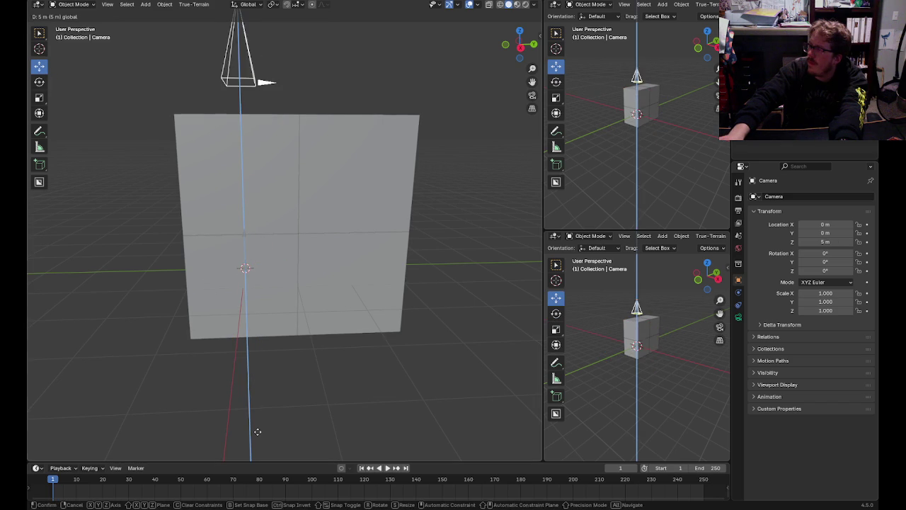
# - Box-select all four cubes of the block
pyautogui.moveTo(414, 383); pyautogui.dragTo(188, 203)
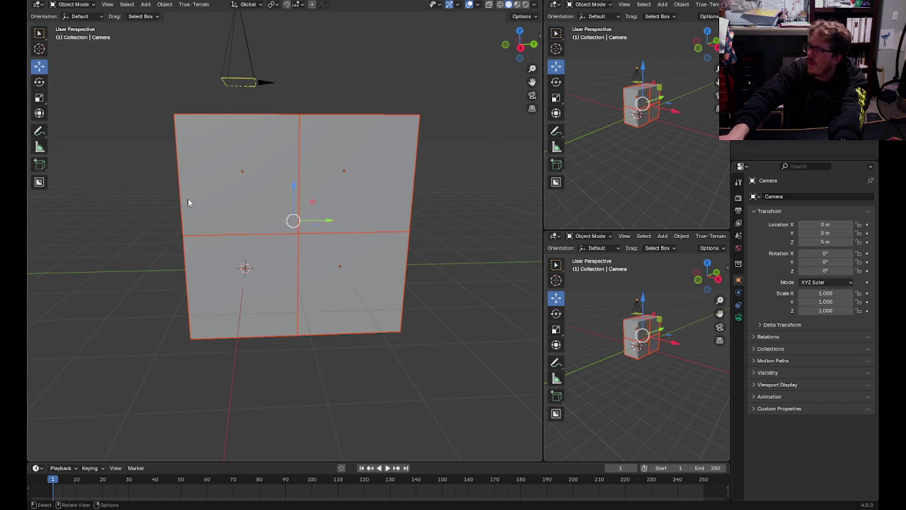
pyautogui.click(129, 150)
pyautogui.moveTo(105, 186); pyautogui.dragTo(404, 304)
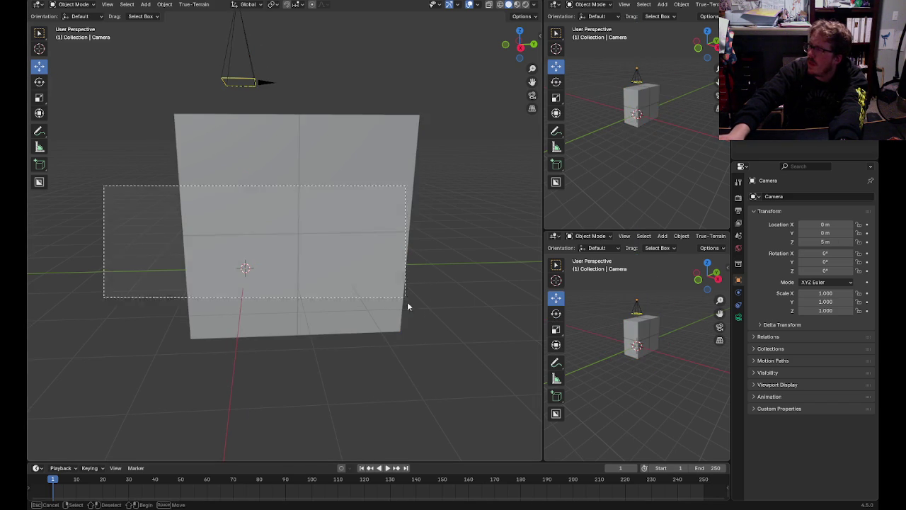
pyautogui.moveTo(484, 144); pyautogui.dragTo(190, 284)
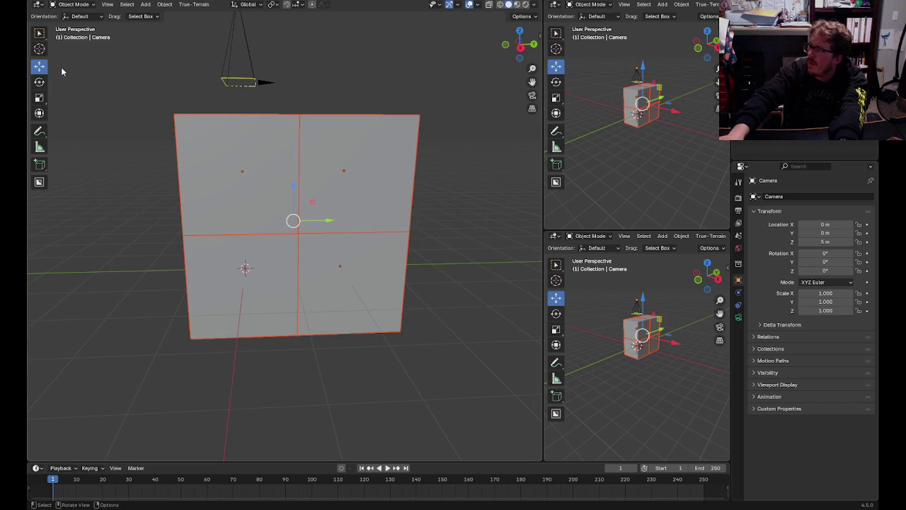
pyautogui.click(44, 83)
# - Rotate the four-cube block about Y until it lies flat on the ground
pyautogui.moveTo(340, 320); pyautogui.dragTo(387, 296, button='middle')
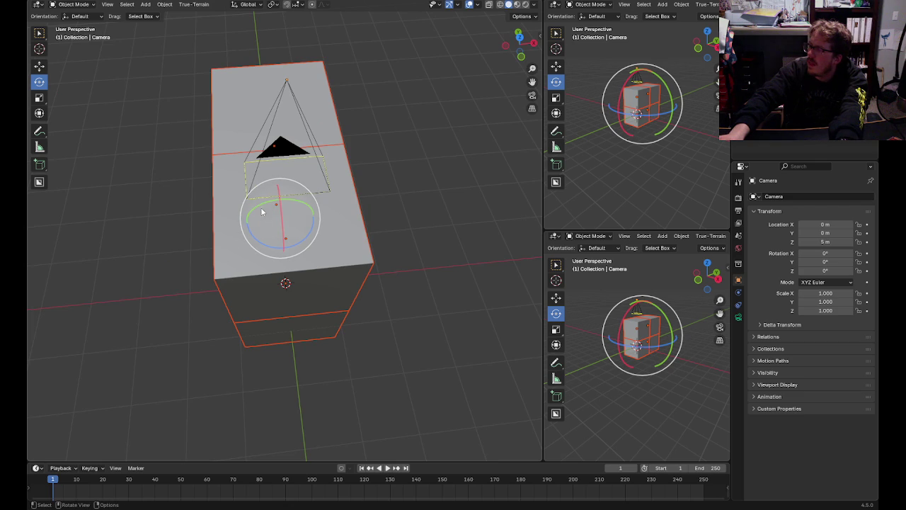
pyautogui.moveTo(262, 211); pyautogui.dragTo(255, 331)
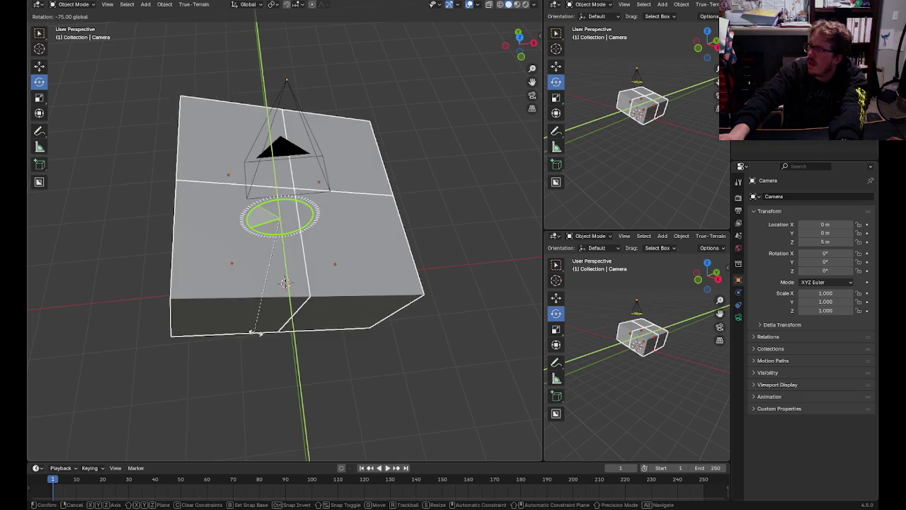
pyautogui.moveTo(254, 331); pyautogui.dragTo(285, 351)
pyautogui.hotkey('ctrl', 'z')
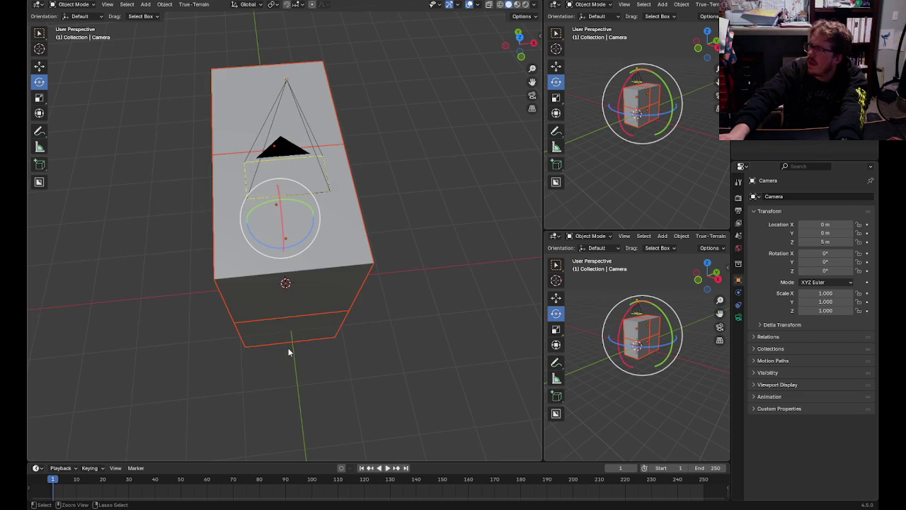
pyautogui.moveTo(291, 204); pyautogui.dragTo(269, 210)
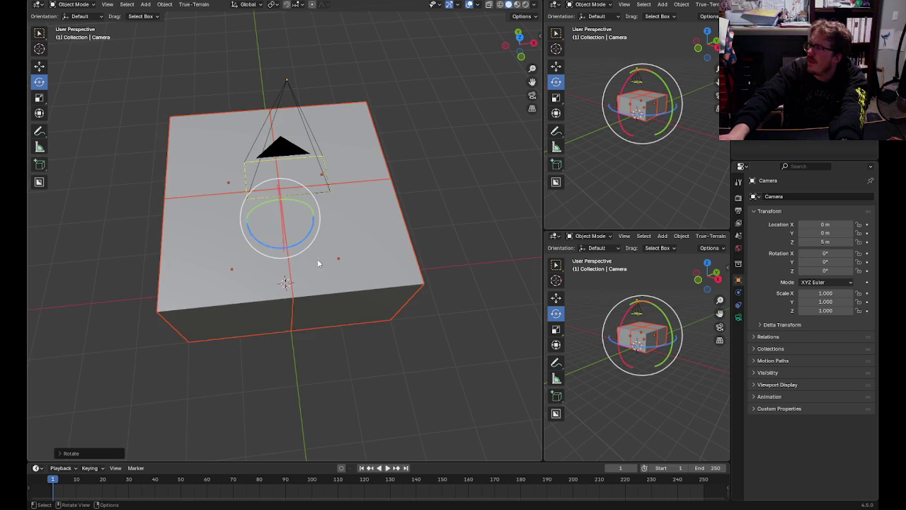
pyautogui.click(454, 373)
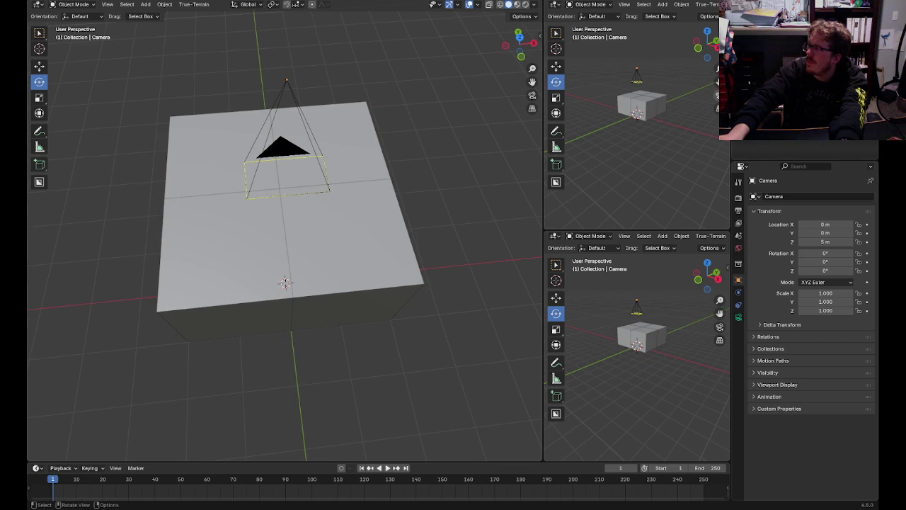
# - Show the camera view in the top-right viewport and move Cube.003 to (1 m, 1 m, 0 m)
pyautogui.press('KP_0')
pyautogui.scroll(-2, 643, 184)
pyautogui.click(655, 132)
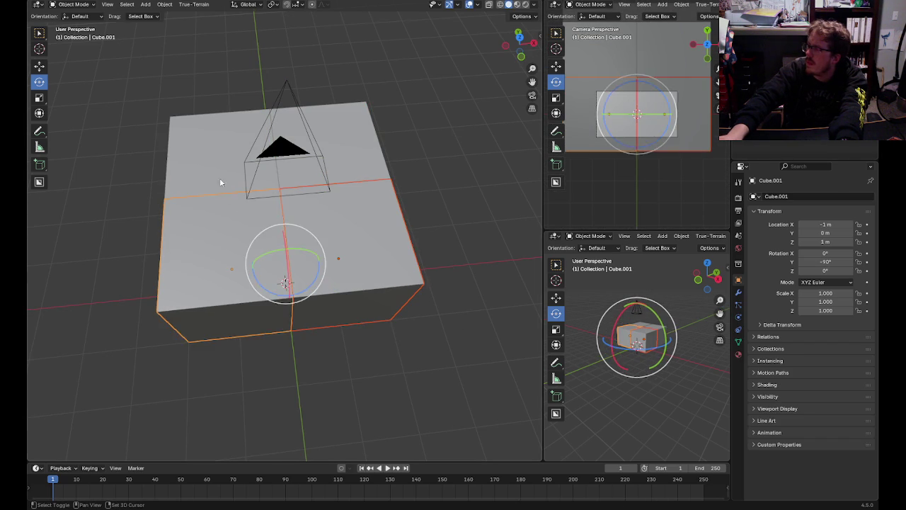
pyautogui.click(41, 66)
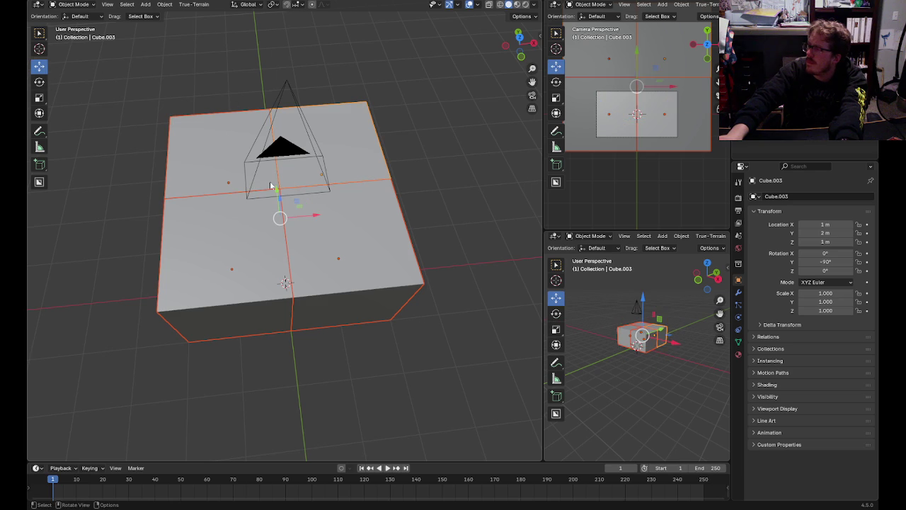
pyautogui.moveTo(277, 190); pyautogui.dragTo(306, 259)
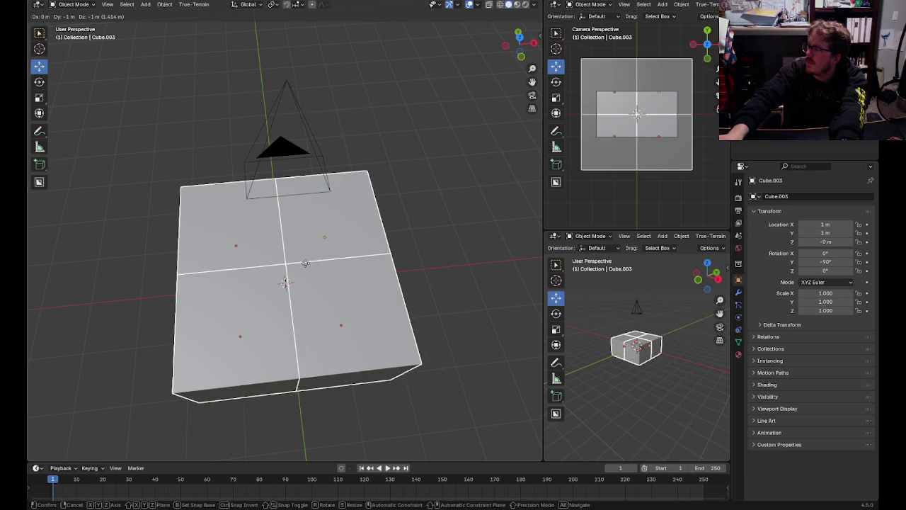
pyautogui.moveTo(305, 263); pyautogui.dragTo(306, 263)
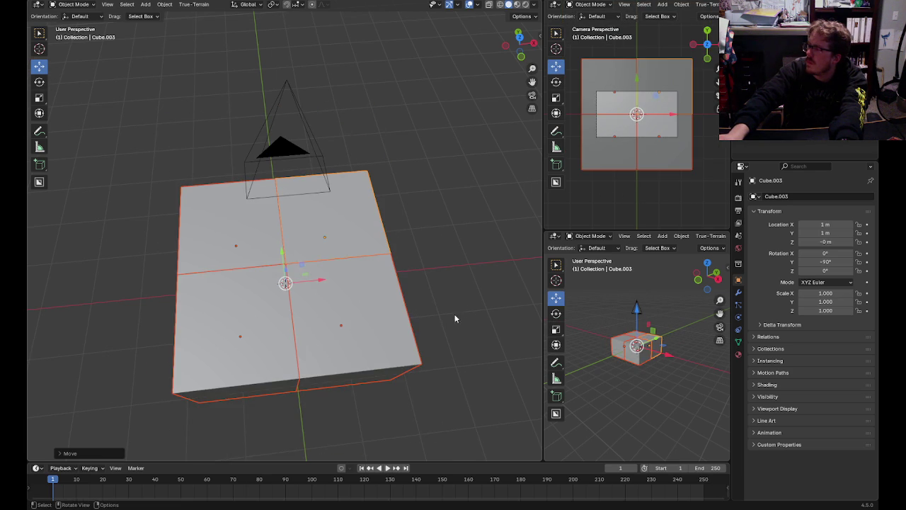
pyautogui.click(461, 298)
pyautogui.moveTo(461, 298)
pyautogui.mouseDown(button='middle')
pyautogui.moveTo(480, 263)
pyautogui.moveTo(476, 232)
pyautogui.moveTo(473, 255)
pyautogui.mouseUp(button='middle')
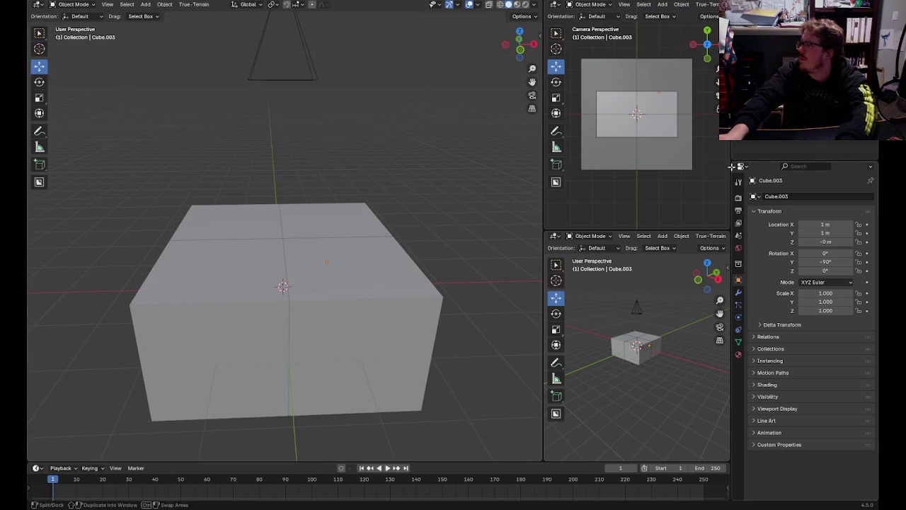
# - Set render Resolution X and Y to 1000 px in Output Properties > Format
pyautogui.click(738, 211)
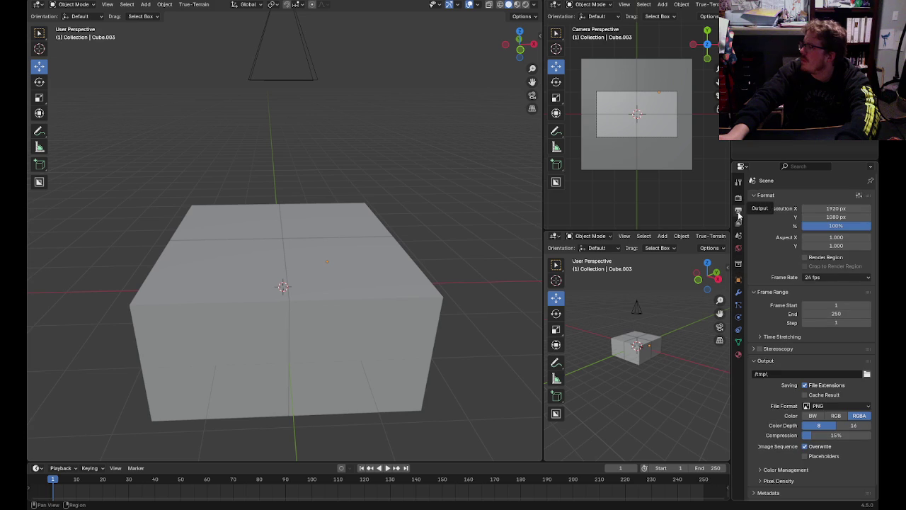
pyautogui.click(837, 217)
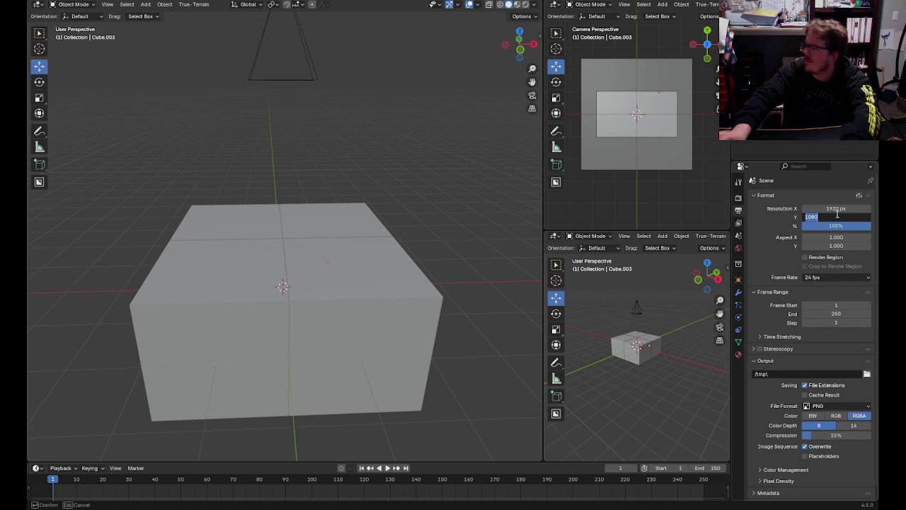
pyautogui.write('10')
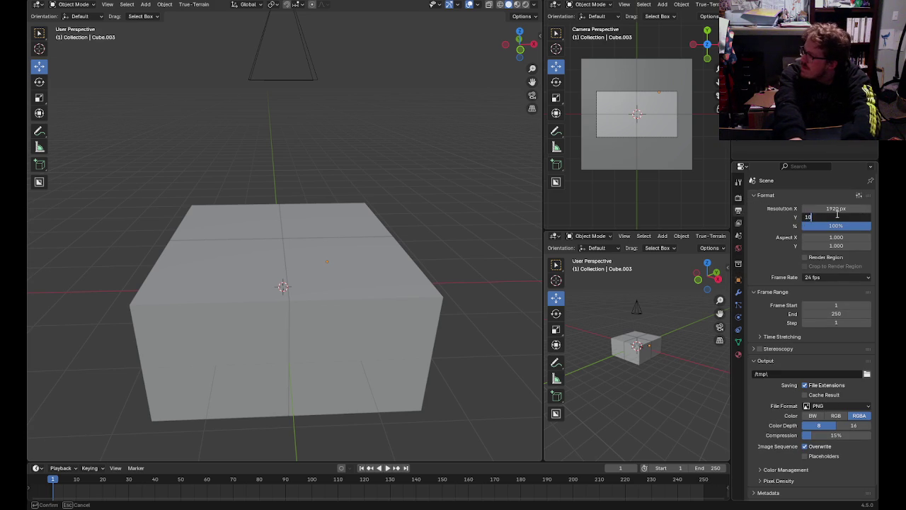
pyautogui.hotkey('shift', 'Tab')
pyautogui.write('10')
pyautogui.press('Return')
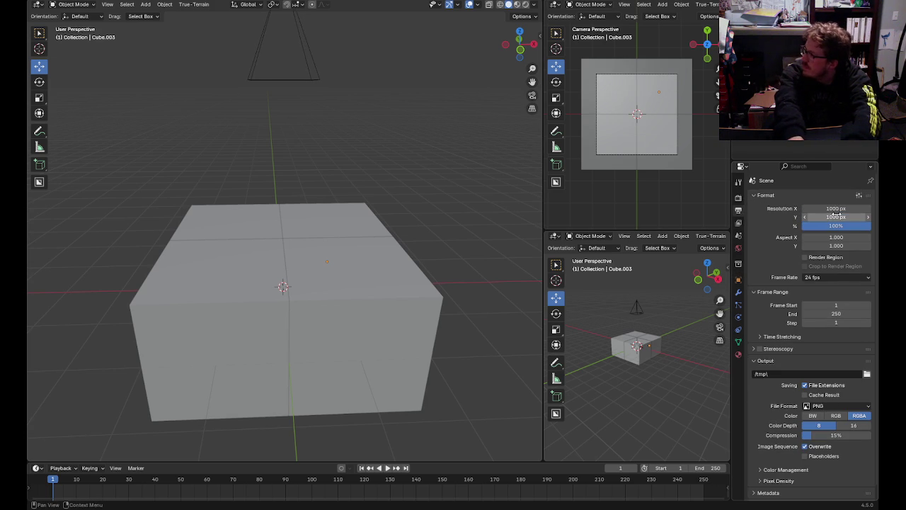
pyautogui.scroll(-2, 410, 71)
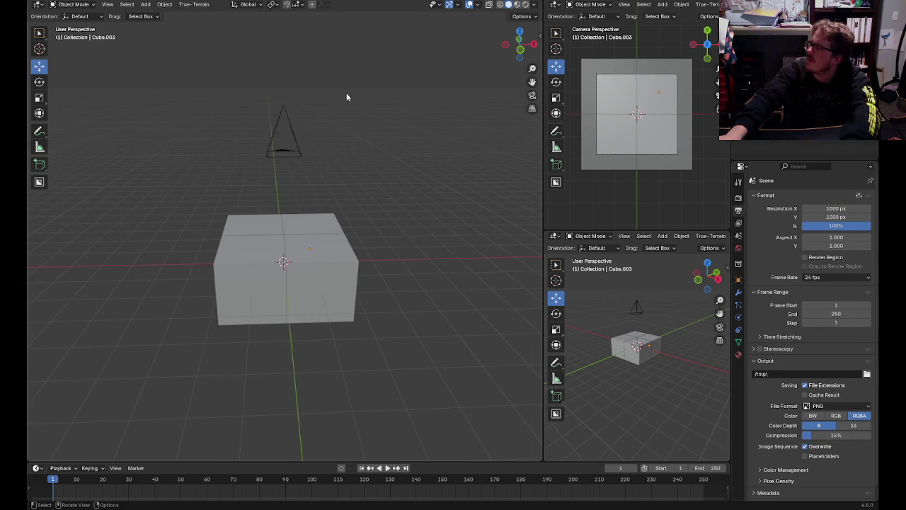
# - Raise the camera on Z to about 6.9951 m
pyautogui.click(282, 109)
pyautogui.moveTo(284, 66); pyautogui.dragTo(300, 443)
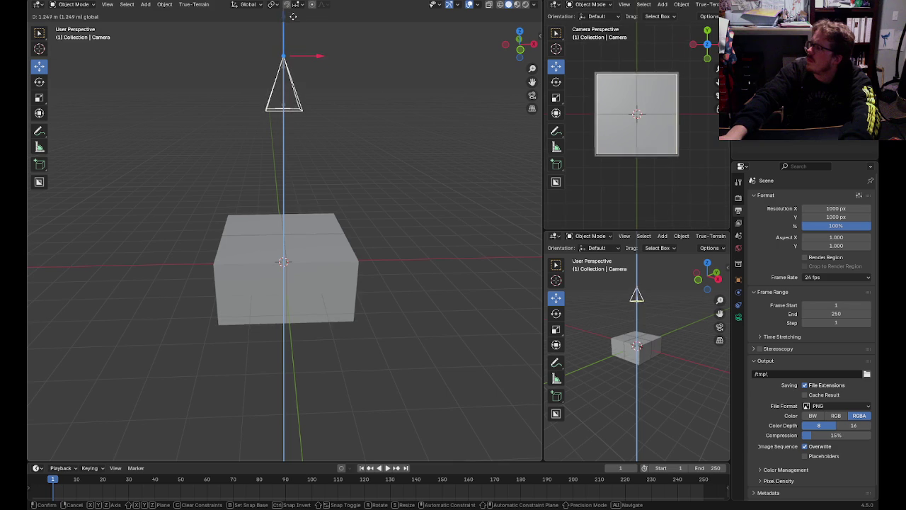
pyautogui.click(300, 444)
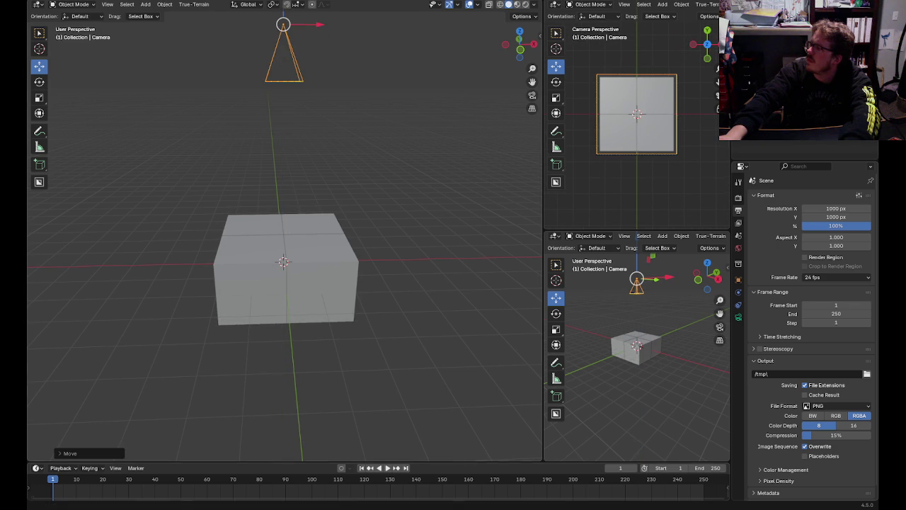
pyautogui.scroll(3, 623, 154)
# - Enlarge the camera-view pane, hide its toolbar, and fit the camera frame
pyautogui.click(598, 182)
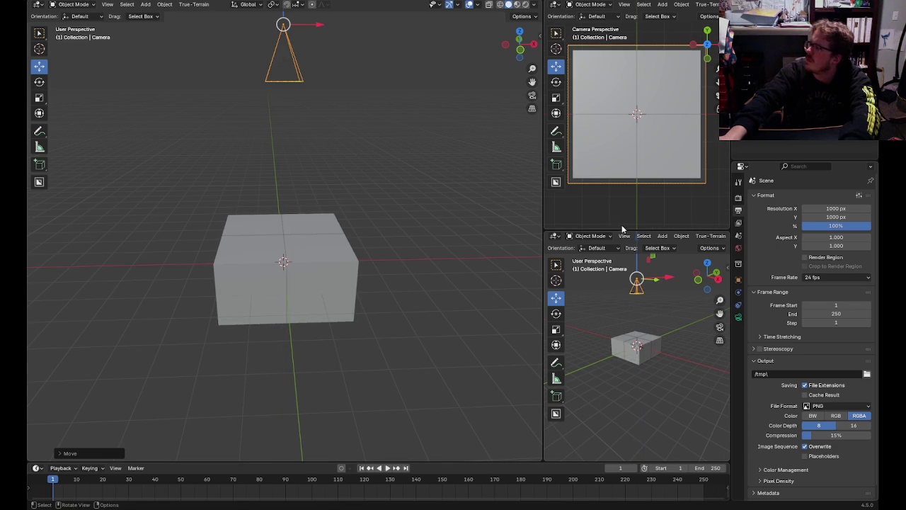
pyautogui.moveTo(622, 229)
pyautogui.mouseDown()
pyautogui.moveTo(626, 273)
pyautogui.moveTo(633, 211)
pyautogui.mouseUp()
pyautogui.click(514, 216)
pyautogui.scroll(1, 627, 163)
pyautogui.scroll(1, 621, 184)
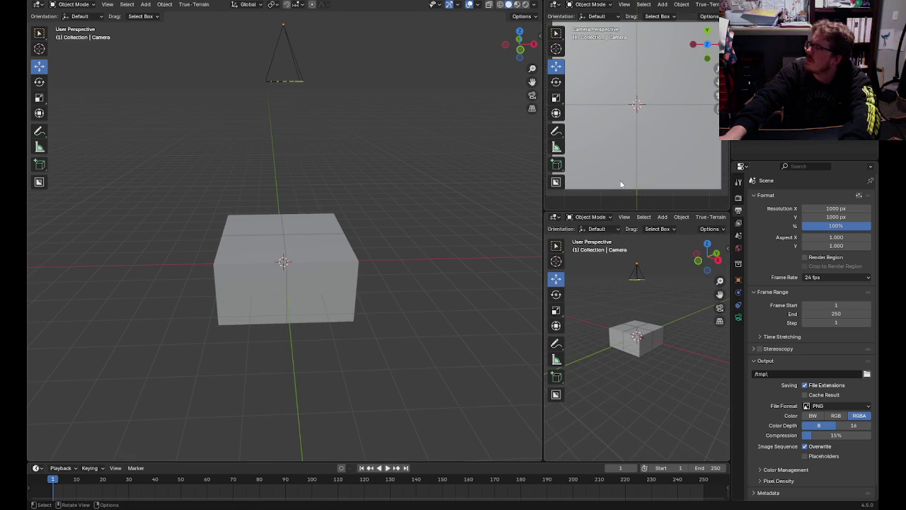
pyautogui.press('n')
pyautogui.press('n')
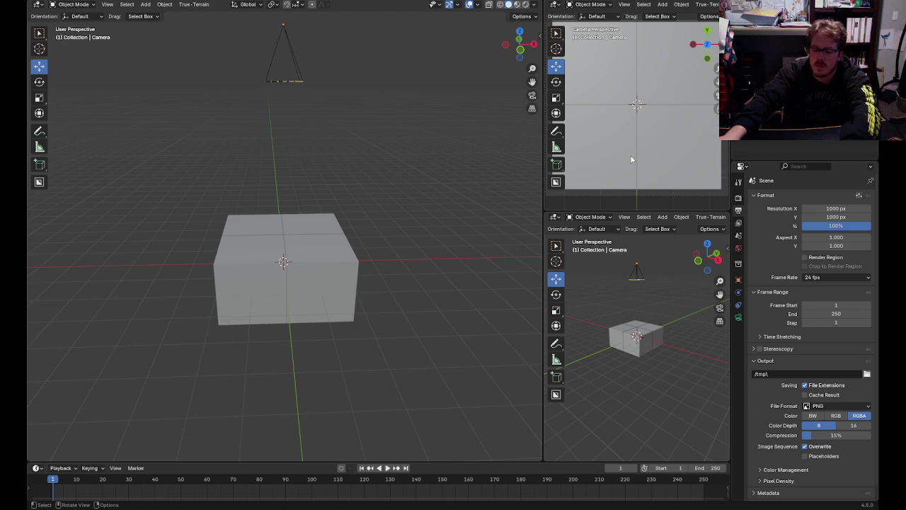
pyautogui.press('t')
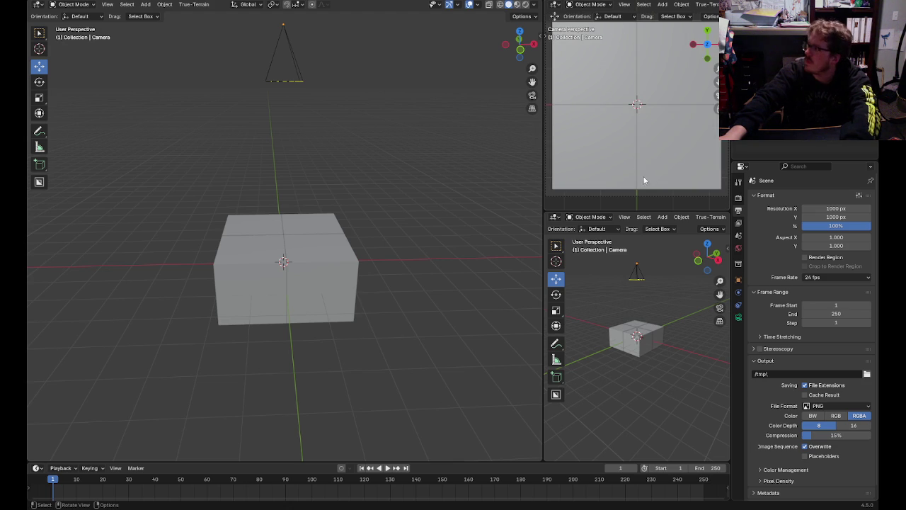
pyautogui.press('Home')
# - Return the small pane to the camera view and refit the whole frame
pyautogui.moveTo(653, 168); pyautogui.dragTo(654, 192, button='middle')
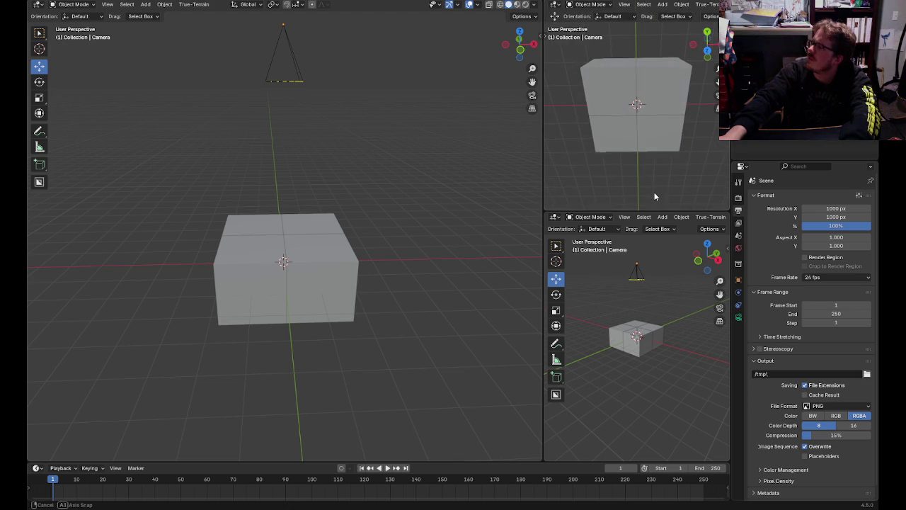
pyautogui.press('KP_0')
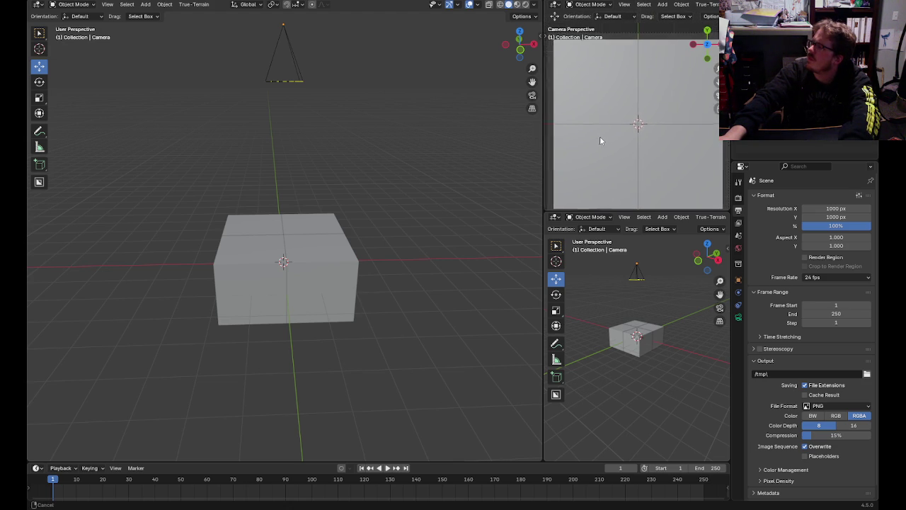
pyautogui.press('Home')
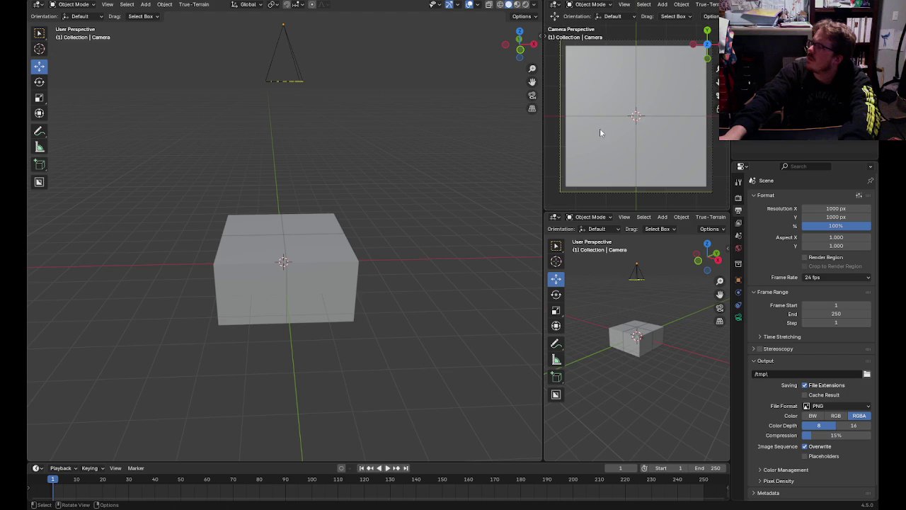
pyautogui.scroll(-1, 672, 16)
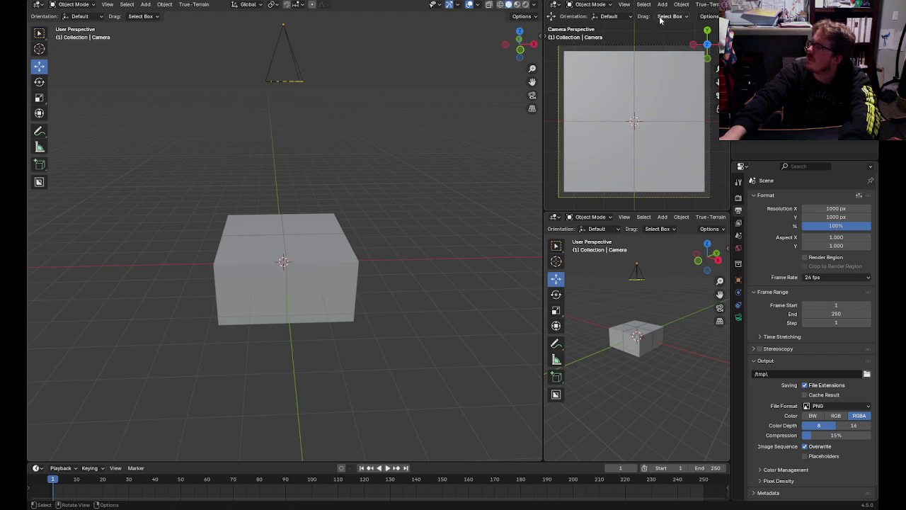
pyautogui.scroll(-3, 694, 8)
pyautogui.scroll(-3, 696, 9)
pyautogui.scroll(-3, 696, 9)
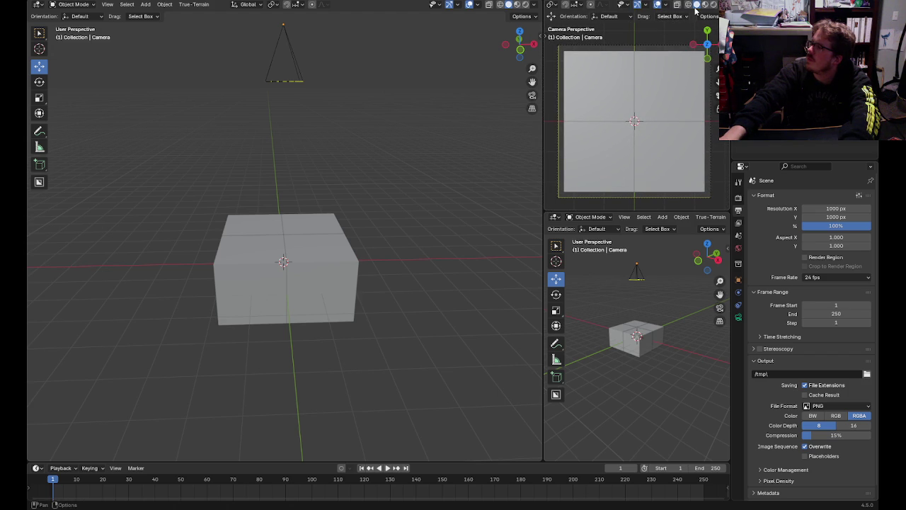
# - Switch the camera viewport to Rendered shading and add a spot light
pyautogui.click(712, 4)
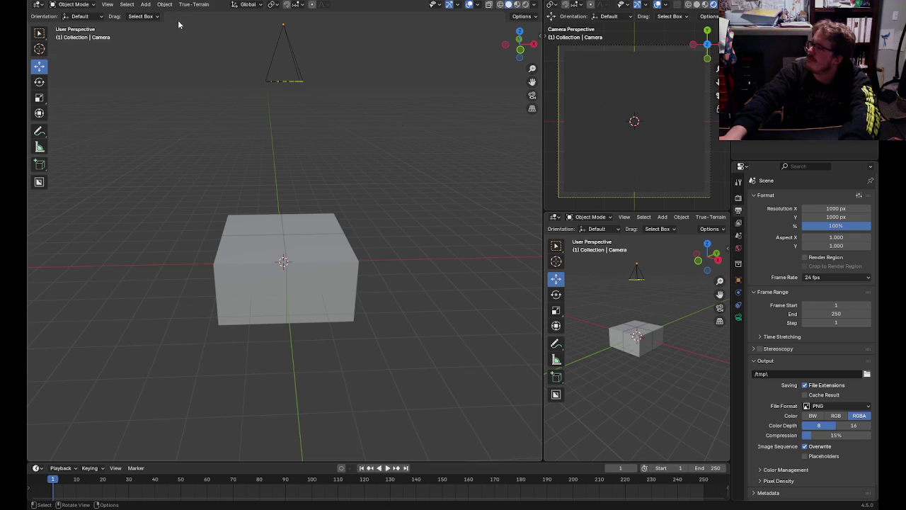
pyautogui.click(145, 4)
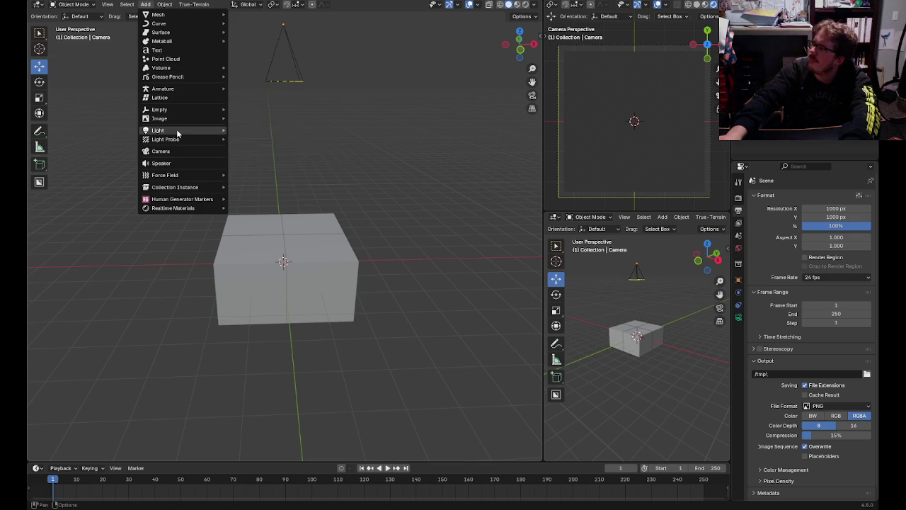
pyautogui.moveTo(158, 130)
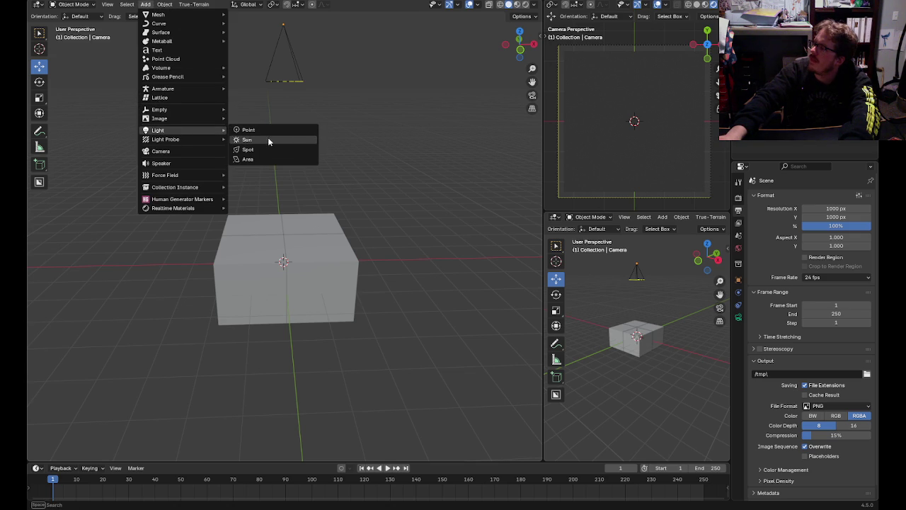
pyautogui.click(263, 151)
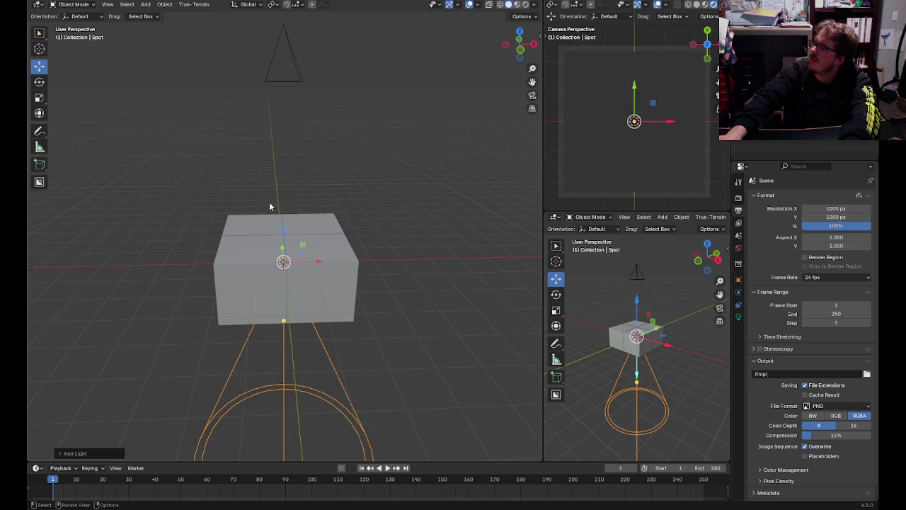
# - Aim the spot light sideways at the cube and move it 9 m out along X
pyautogui.click(39, 82)
pyautogui.moveTo(315, 252); pyautogui.dragTo(283, 242)
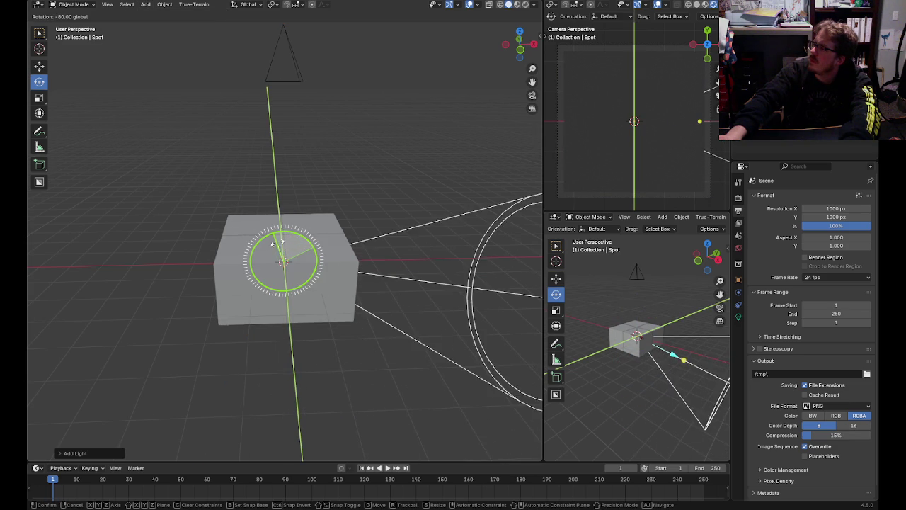
pyautogui.moveTo(282, 243); pyautogui.dragTo(286, 244)
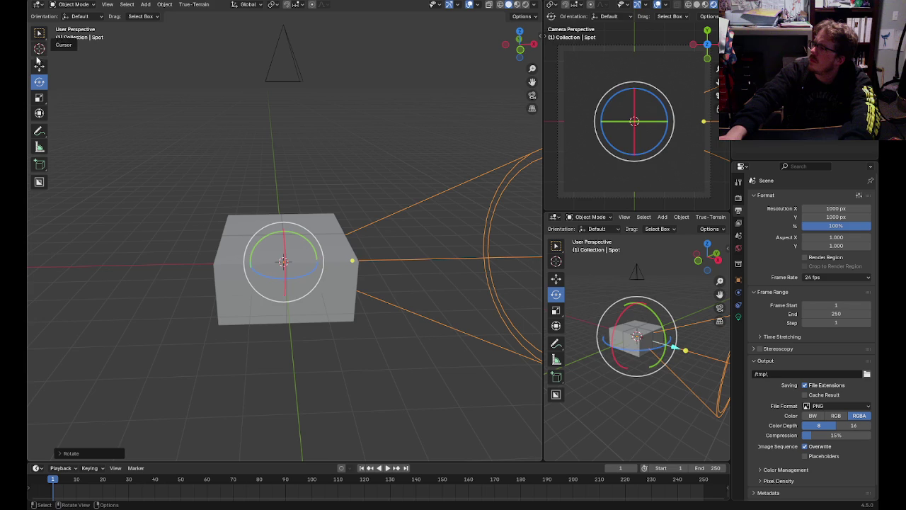
pyautogui.hotkey('shift', 'space')
pyautogui.press('g')
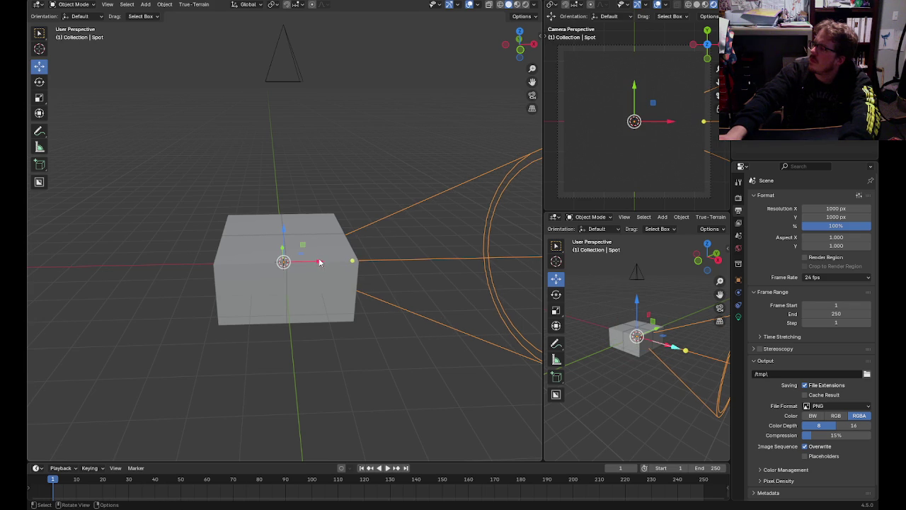
pyautogui.moveTo(319, 263)
pyautogui.mouseDown()
pyautogui.moveTo(444, 253)
pyautogui.moveTo(529, 267)
pyautogui.moveTo(402, 244)
pyautogui.mouseUp()
# - Raise the spot light's Power to 1048.9 in Light Properties
pyautogui.scroll(-4, 425, 255)
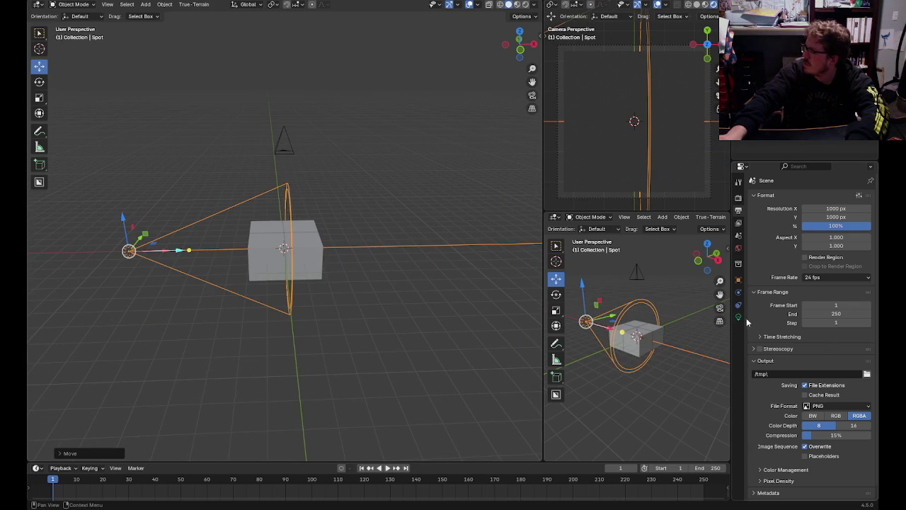
pyautogui.click(739, 316)
pyautogui.moveTo(830, 272); pyautogui.dragTo(835, 273)
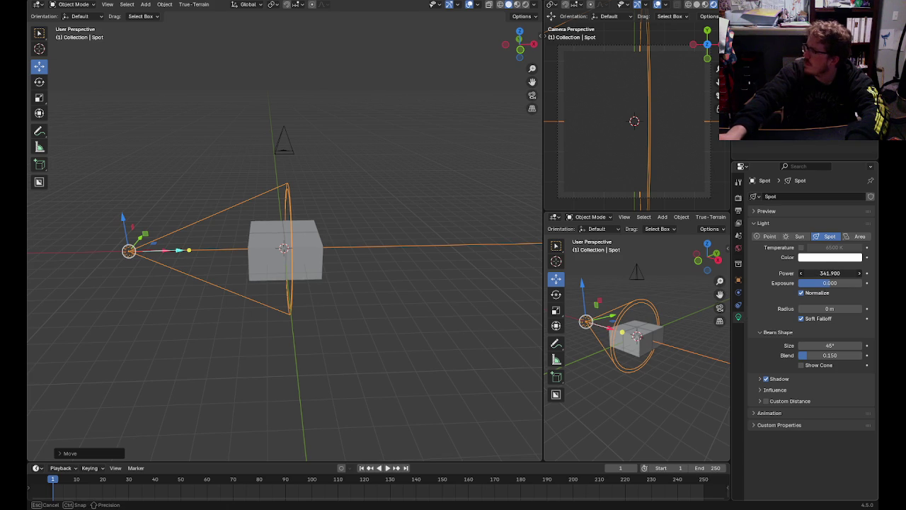
pyautogui.moveTo(830, 273); pyautogui.dragTo(817, 272)
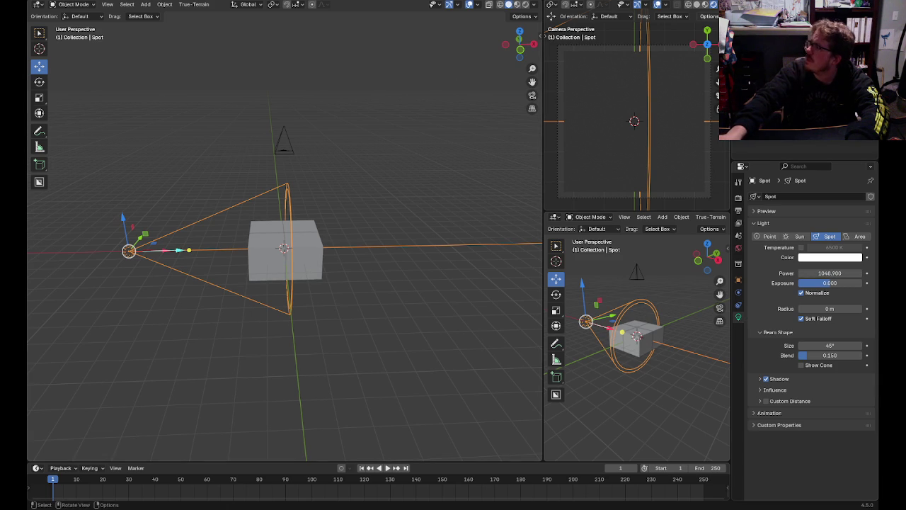
pyautogui.moveTo(351, 195)
pyautogui.mouseDown(button='middle')
pyautogui.moveTo(443, 210)
pyautogui.moveTo(436, 229)
pyautogui.moveTo(385, 204)
pyautogui.mouseUp(button='middle')
# - Lift the small Cube.003 up onto the larger cube
pyautogui.click(295, 225)
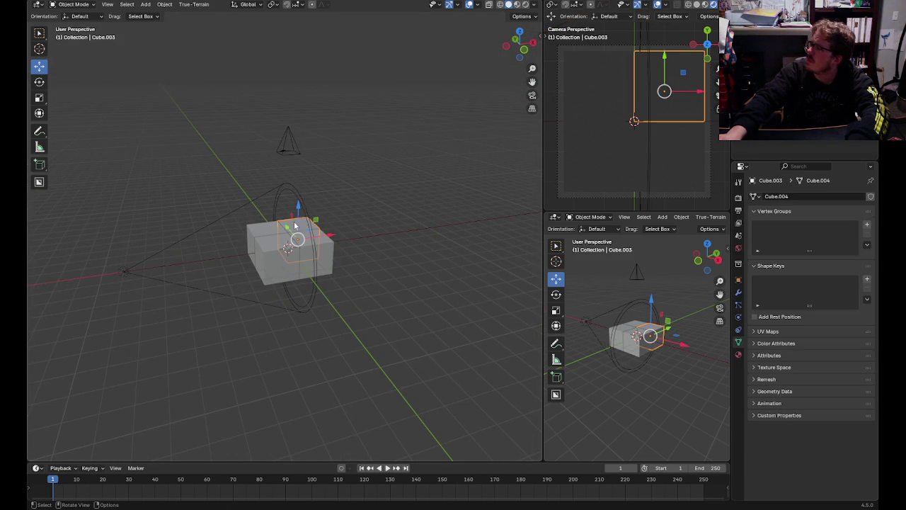
pyautogui.moveTo(303, 211); pyautogui.dragTo(352, 184)
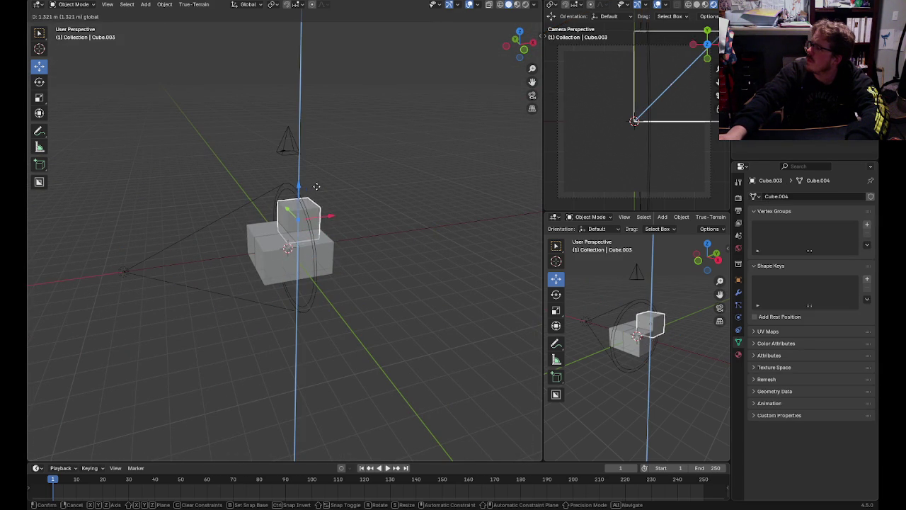
pyautogui.click(398, 178)
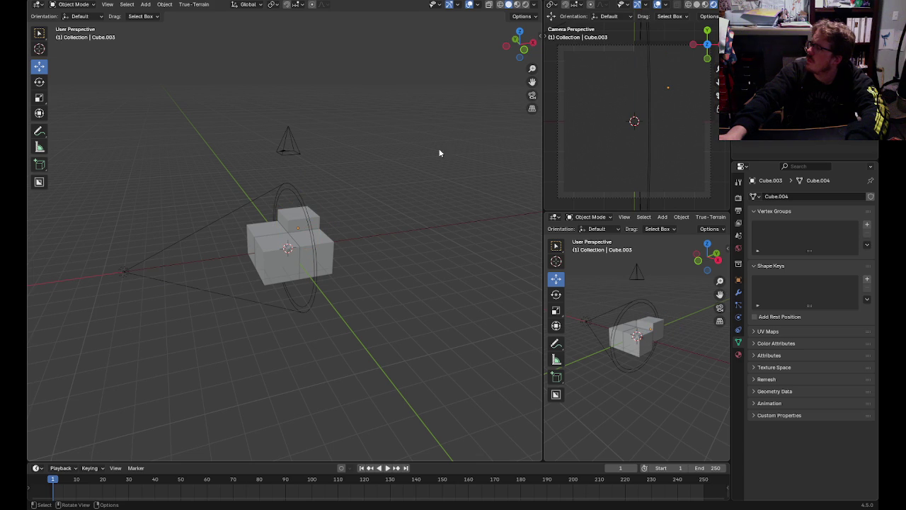
# - Set output to a custom 16 fps, 16-bit colour depth and 0% compression
pyautogui.click(739, 213)
pyautogui.click(738, 198)
pyautogui.click(739, 211)
pyautogui.click(826, 277)
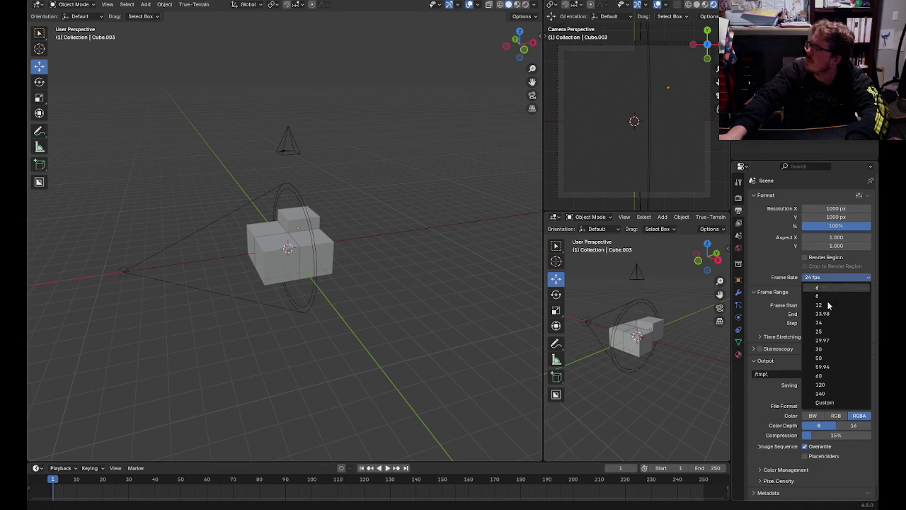
pyautogui.click(835, 402)
pyautogui.click(836, 287)
pyautogui.write('16')
pyautogui.press('Return')
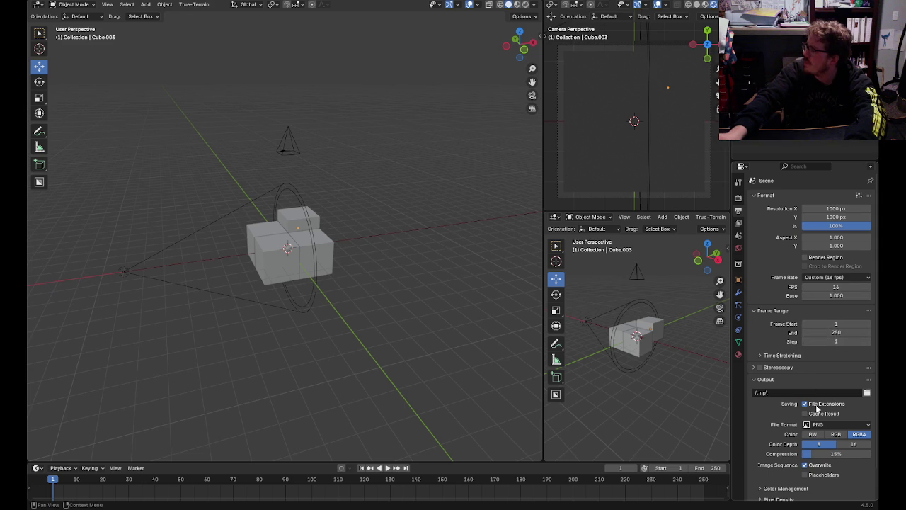
pyautogui.click(843, 446)
pyautogui.moveTo(825, 454); pyautogui.dragTo(801, 454)
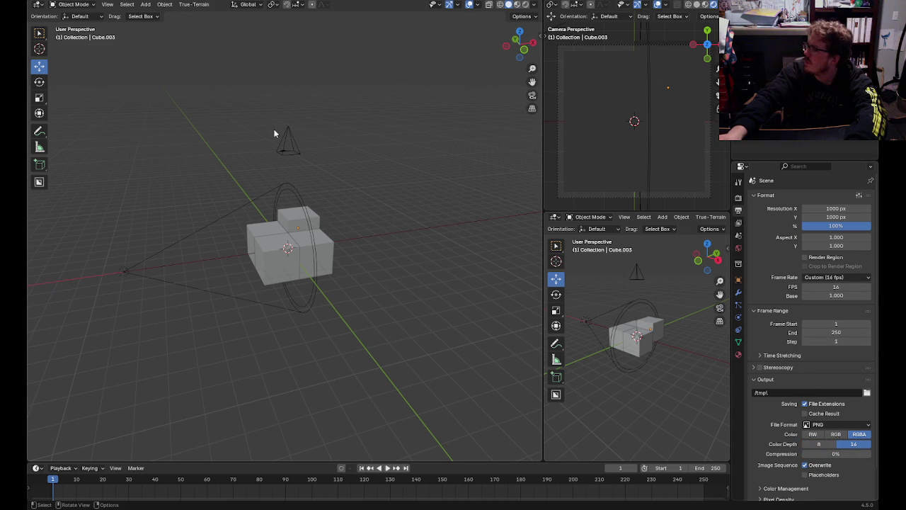
pyautogui.click(299, 189)
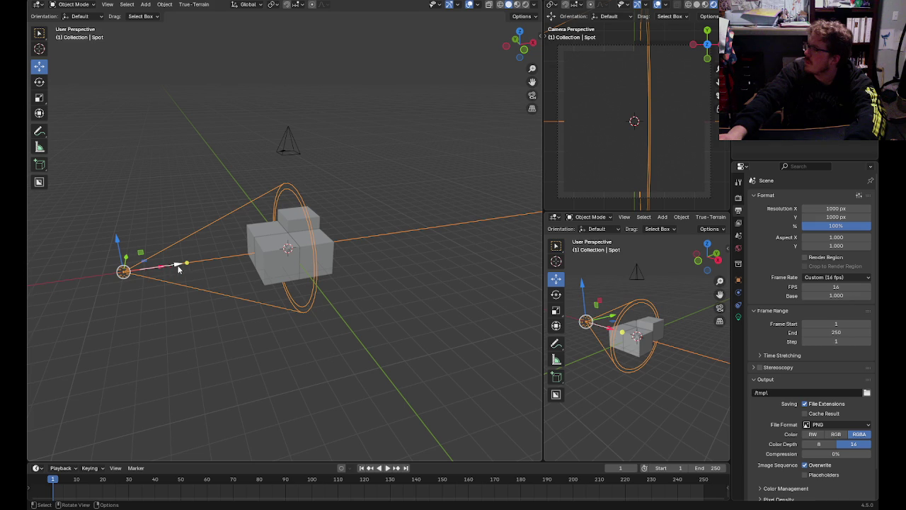
# - Move the spot light 2 m along X and hide gizmos and overlays in the camera view
pyautogui.moveTo(162, 266); pyautogui.dragTo(199, 264)
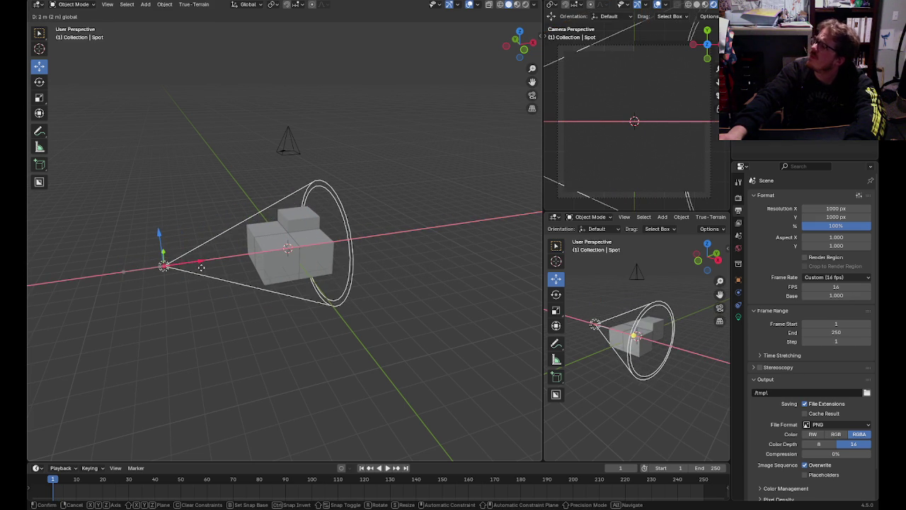
pyautogui.moveTo(198, 263); pyautogui.dragTo(178, 267)
pyautogui.click(637, 5)
pyautogui.click(657, 5)
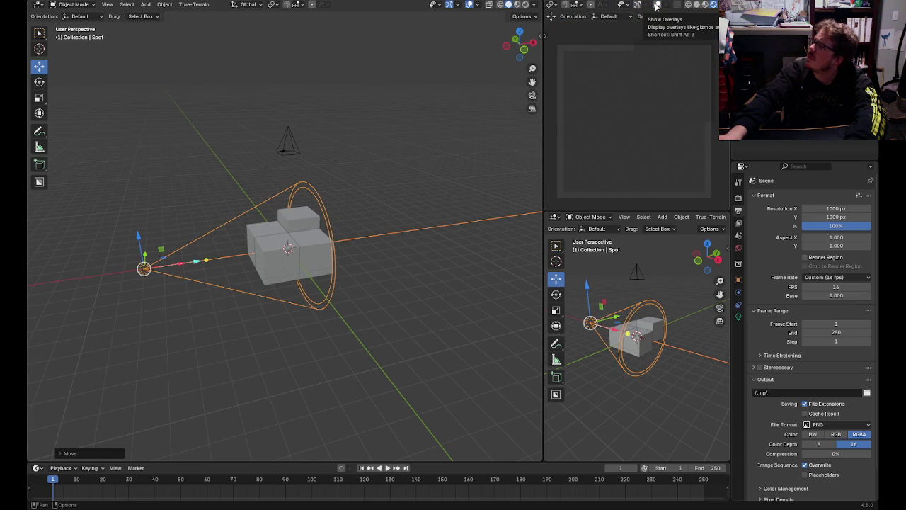
pyautogui.click(442, 265)
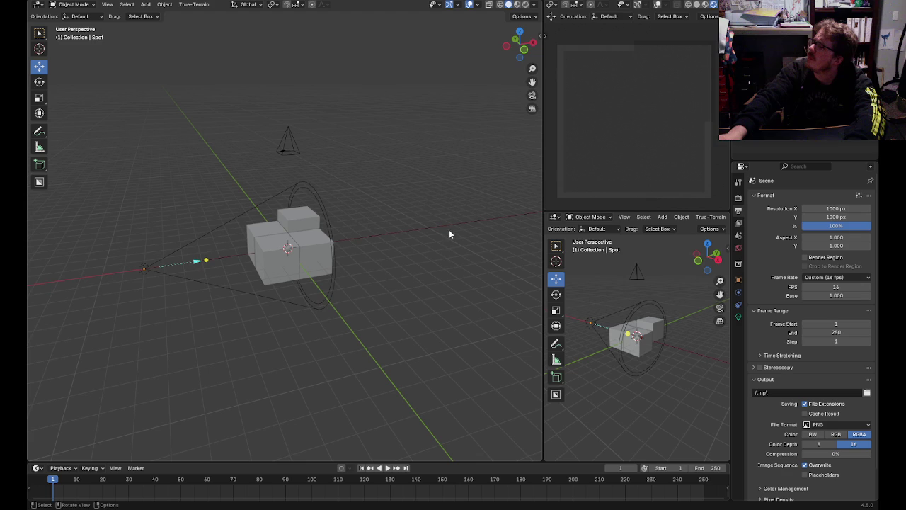
pyautogui.click(295, 216)
pyautogui.click(295, 217)
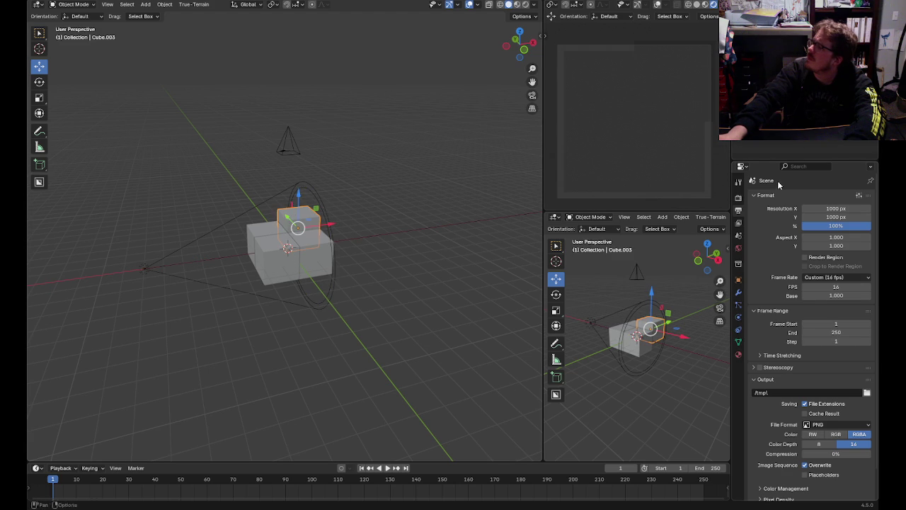
# - Turn on raytracing in Render Properties, briefly expanding and collapsing its options
pyautogui.click(739, 198)
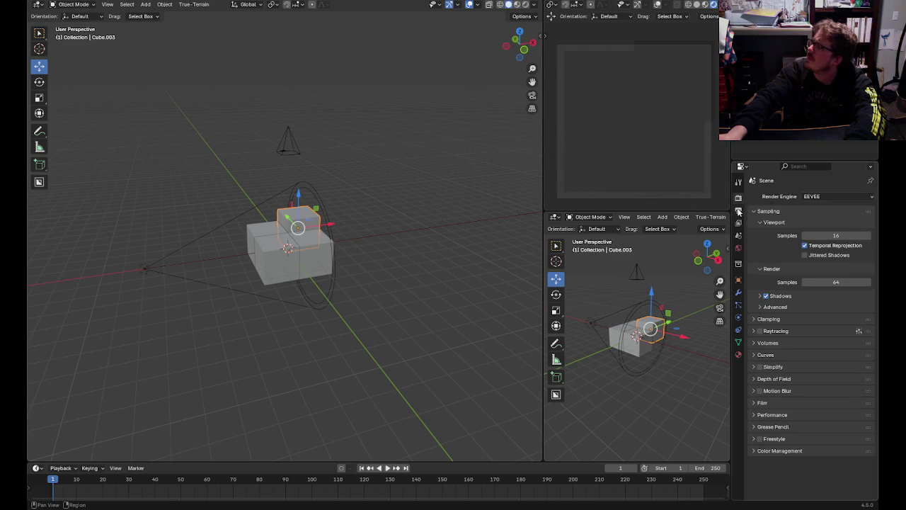
pyautogui.click(759, 331)
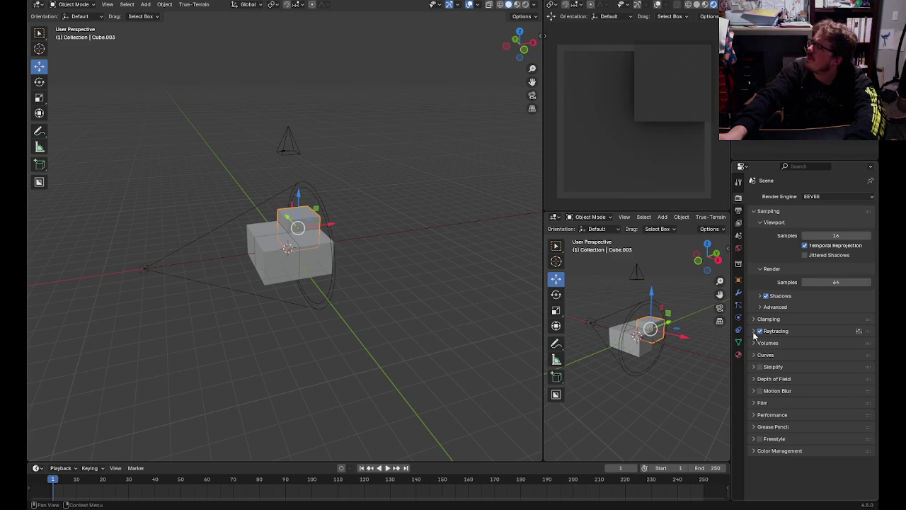
pyautogui.click(753, 332)
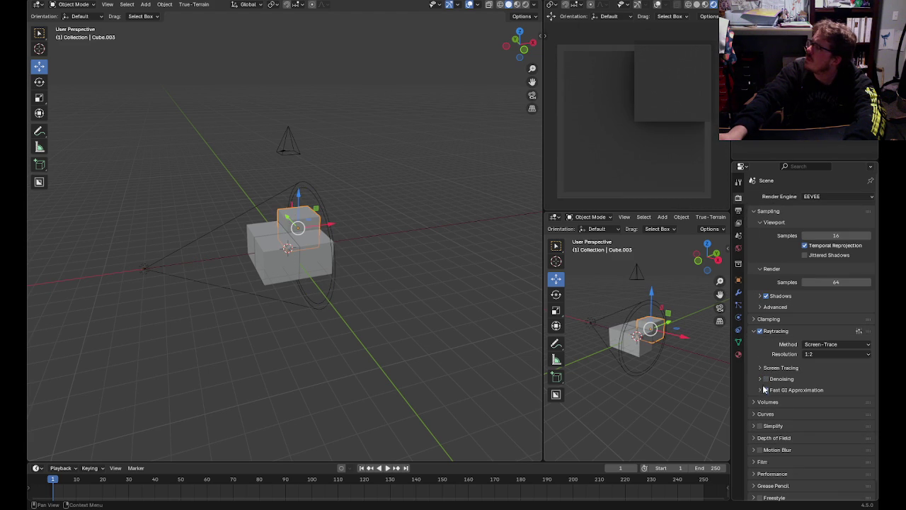
pyautogui.click(754, 331)
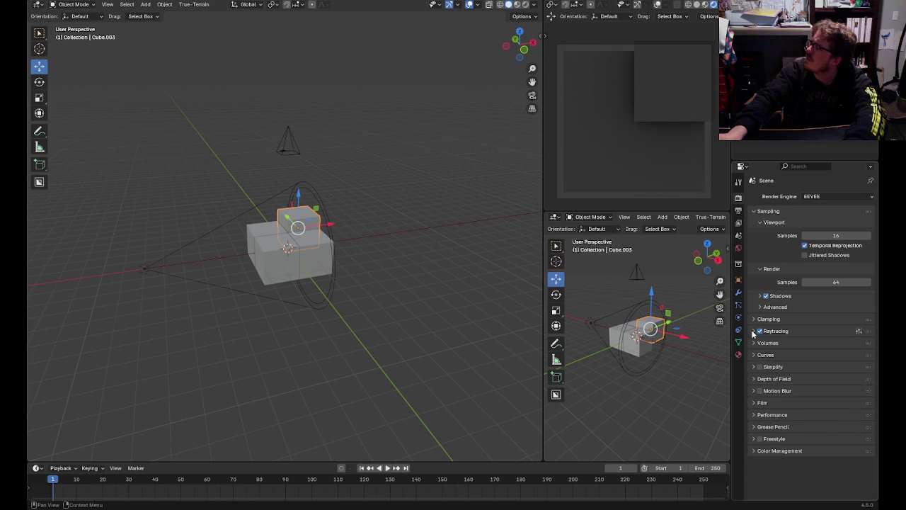
# - Switch the render engine to Cycles with viewport and render Max Samples of 32
pyautogui.click(814, 196)
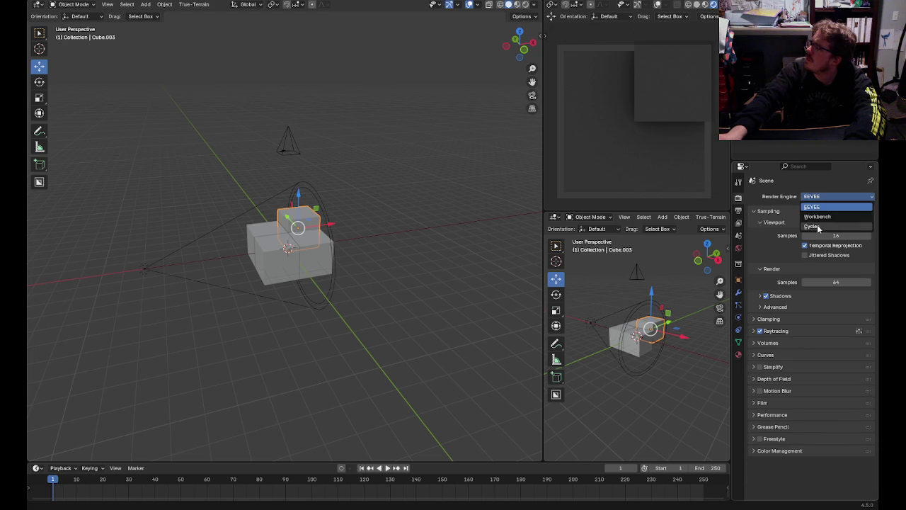
pyautogui.click(812, 226)
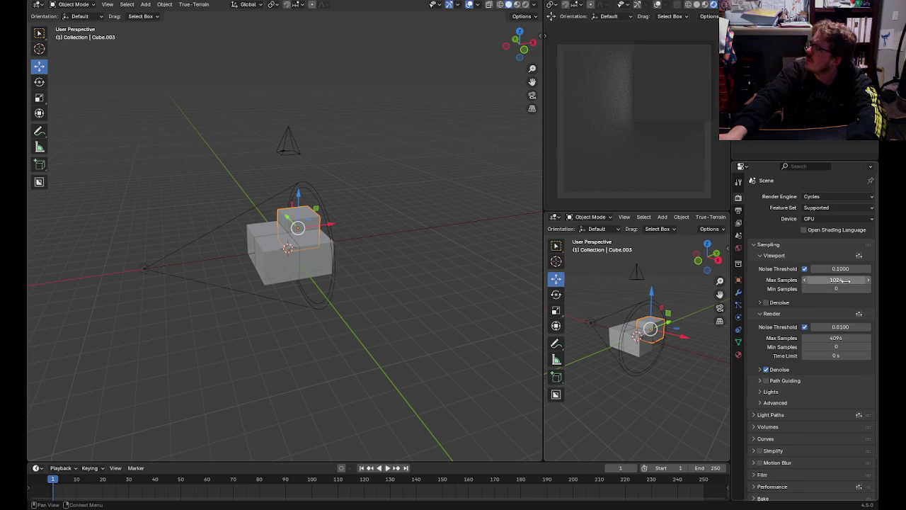
pyautogui.click(846, 281)
pyautogui.write('32')
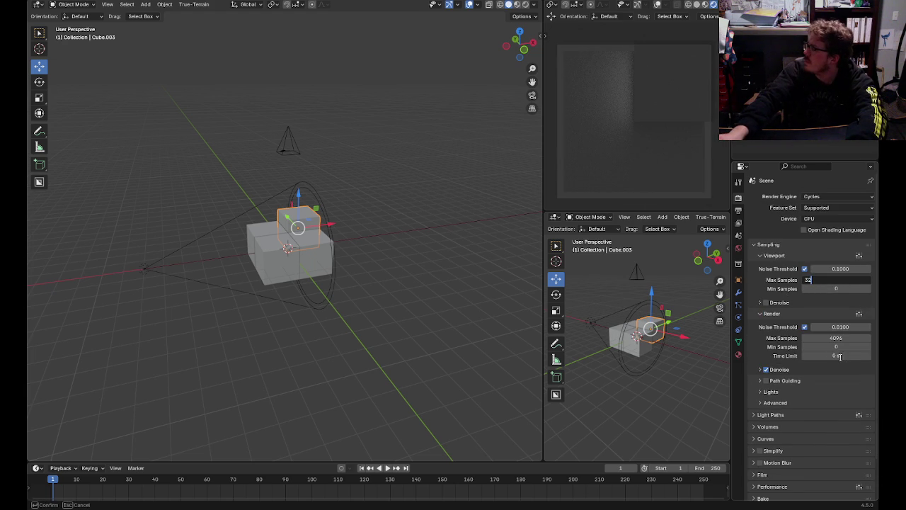
pyautogui.press('Return')
pyautogui.click(843, 338)
pyautogui.write('32')
pyautogui.press('Return')
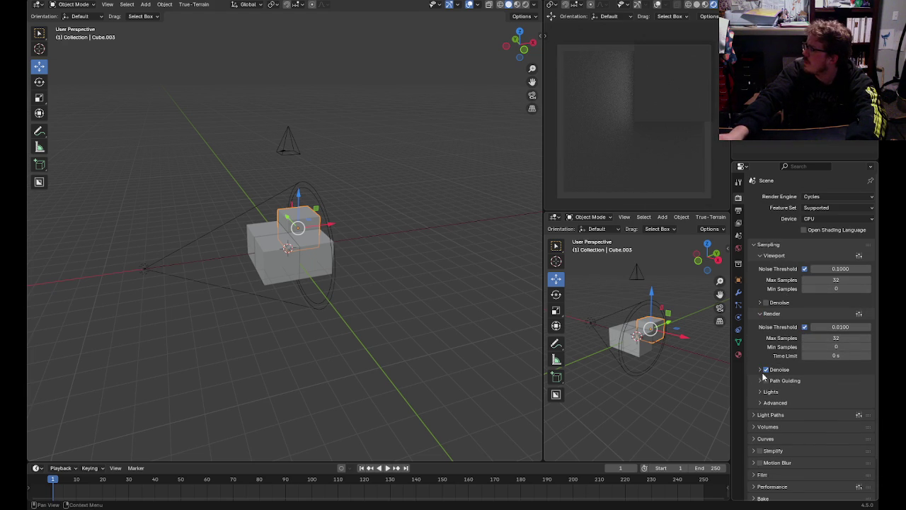
# - Reselect the top cube, test raising it along Z, then select the spot light
pyautogui.click(397, 286)
pyautogui.click(308, 216)
pyautogui.moveTo(301, 195)
pyautogui.mouseDown()
pyautogui.moveTo(323, 181)
pyautogui.moveTo(375, 217)
pyautogui.mouseUp()
pyautogui.click(391, 224)
pyautogui.click(144, 269)
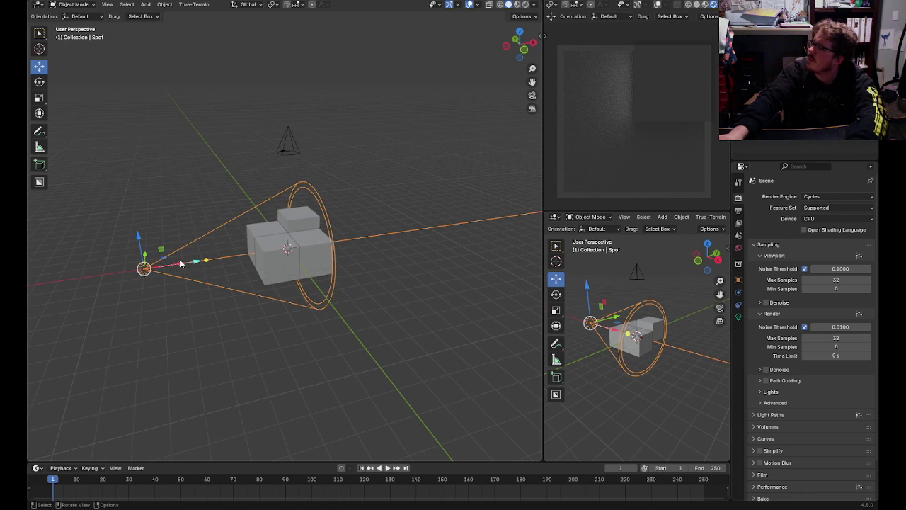
# - Set the spot light's power to 10000 in its light settings
pyautogui.moveTo(181, 263); pyautogui.dragTo(186, 264)
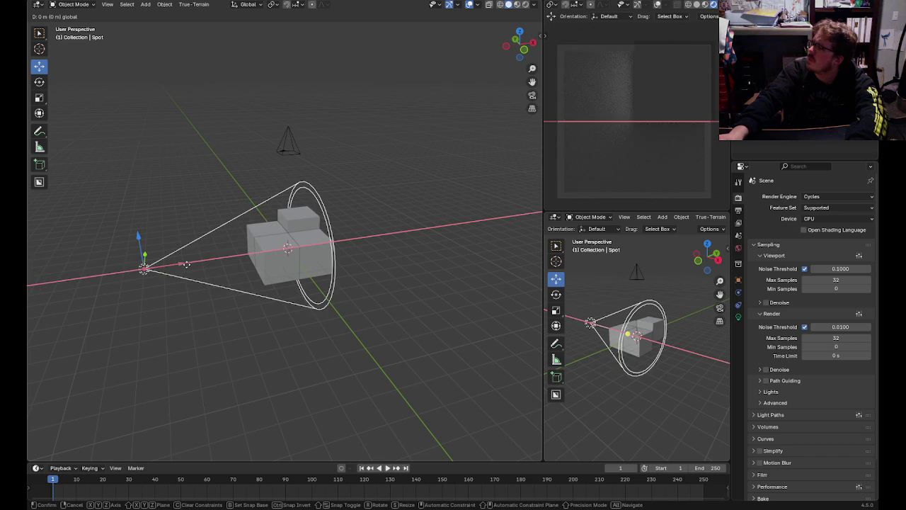
pyautogui.click(738, 316)
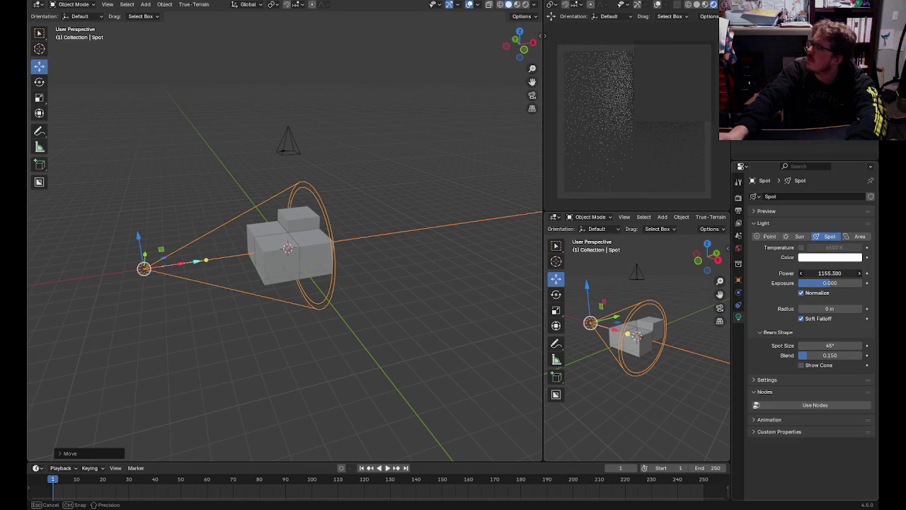
pyautogui.moveTo(830, 273); pyautogui.dragTo(856, 274)
pyautogui.click(855, 274)
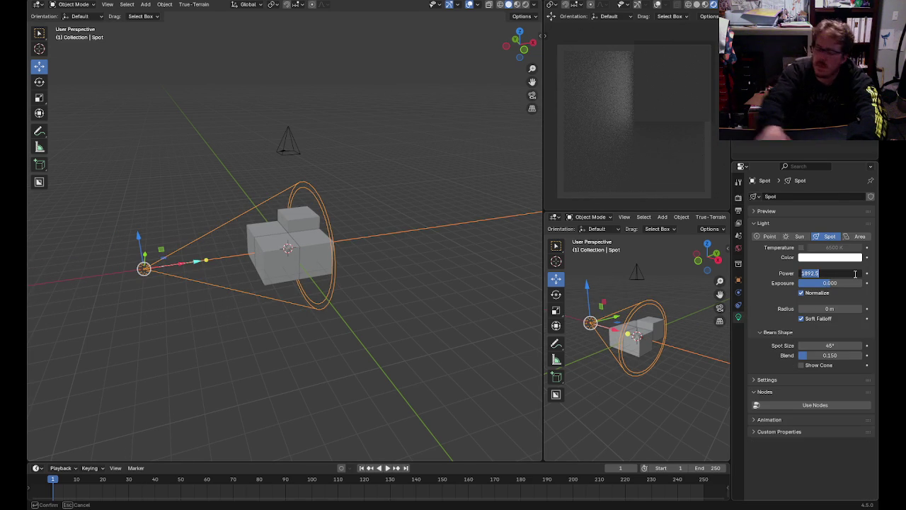
pyautogui.write('1')
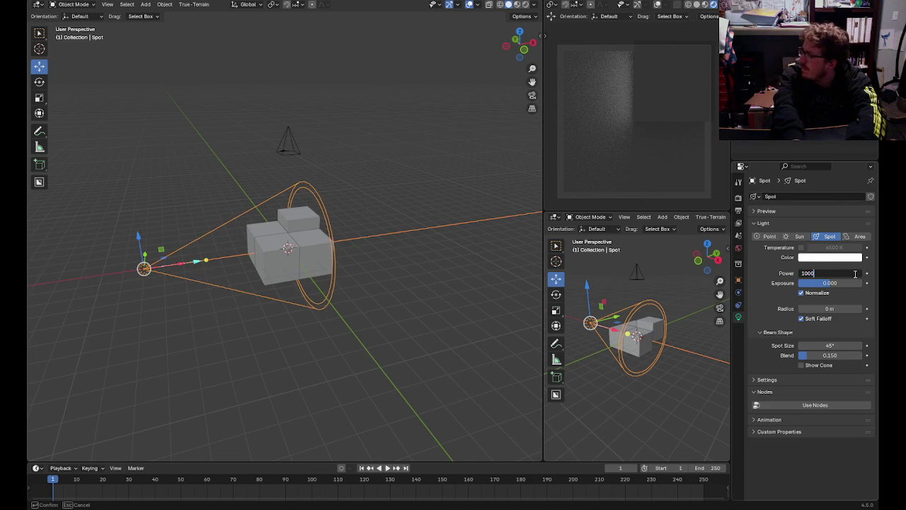
pyautogui.write('00')
pyautogui.press('Return')
# - Deselect the light, render a test image of the scene and close the result
pyautogui.click(494, 176)
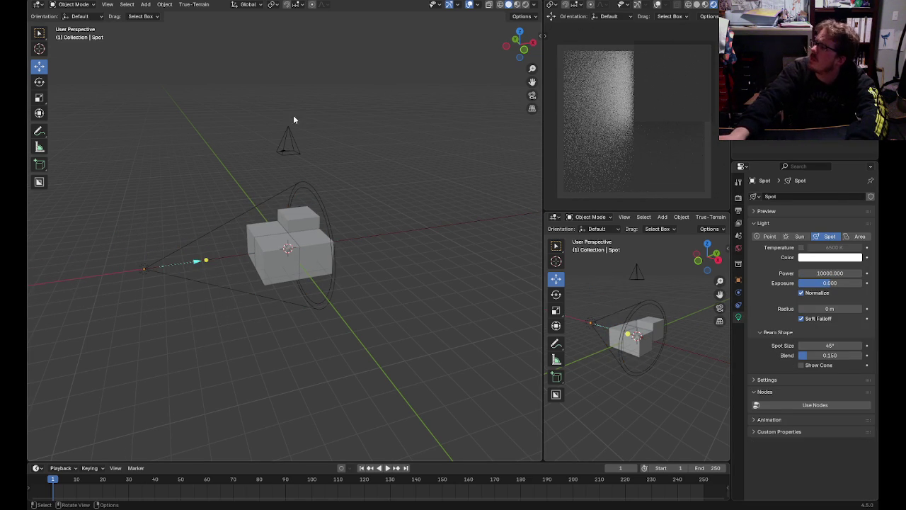
pyautogui.click(86, 3)
pyautogui.click(99, 4)
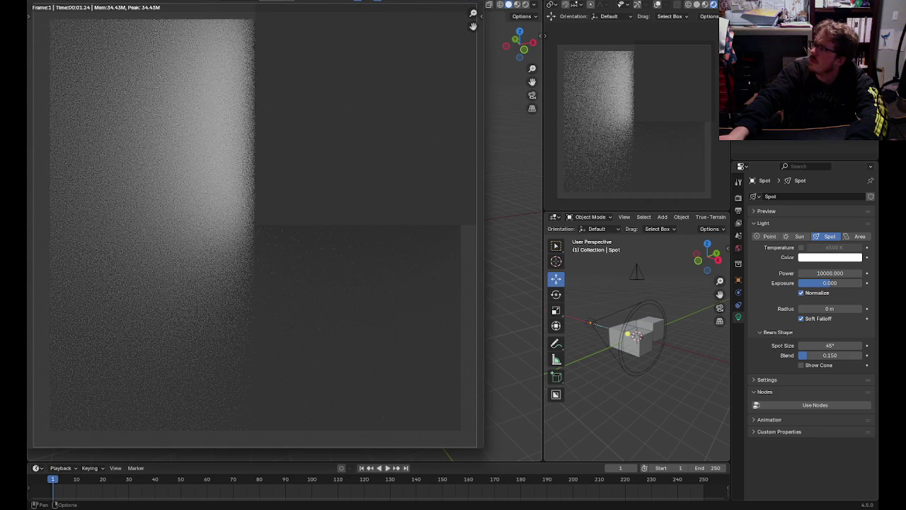
pyautogui.press('Escape')
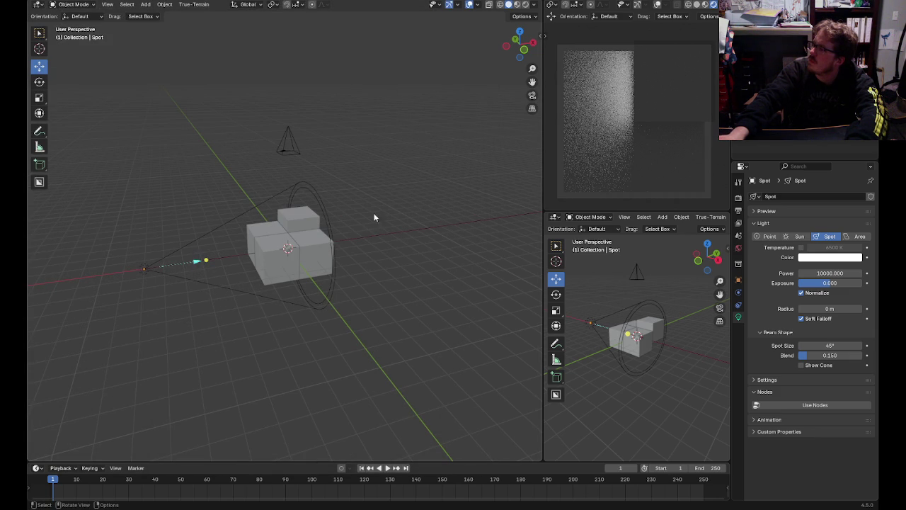
# - Select the top cube and give it a -90° Y rotation
pyautogui.click(302, 216)
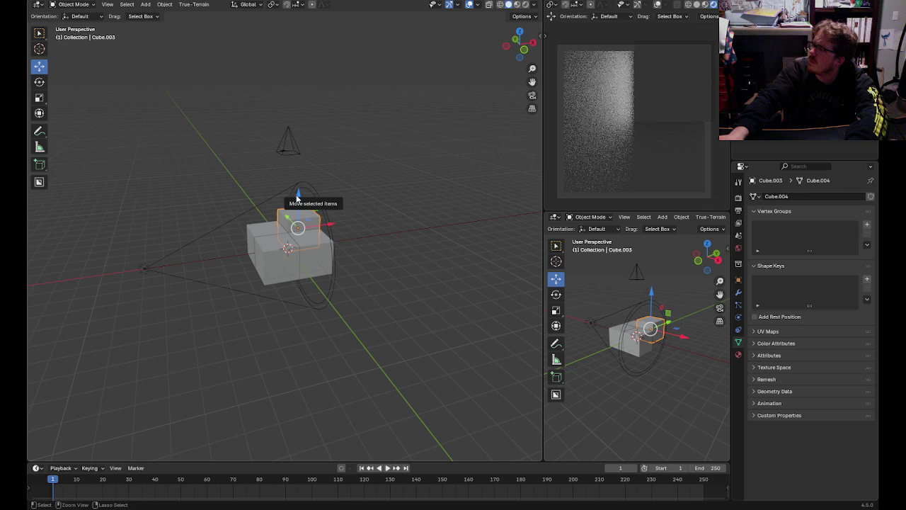
pyautogui.moveTo(297, 198); pyautogui.dragTo(300, 212)
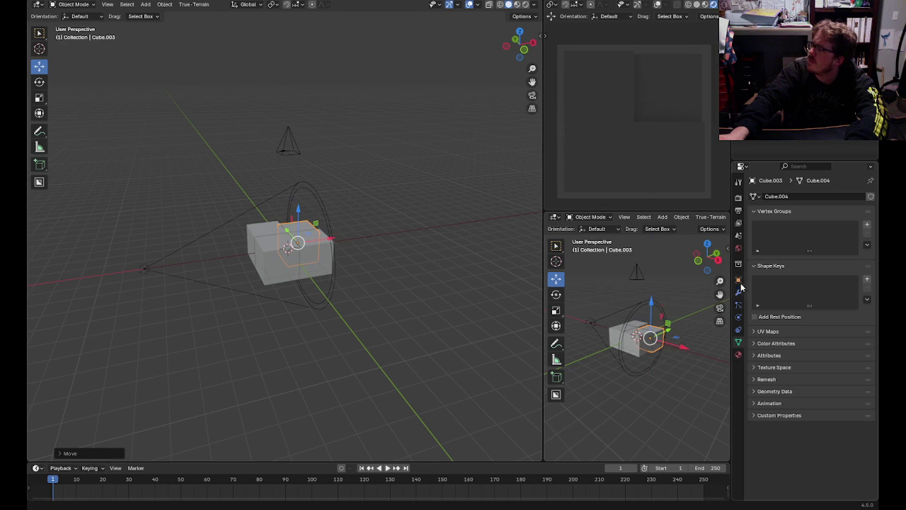
pyautogui.hotkey('ctrl', 'z')
pyautogui.click(738, 279)
pyautogui.click(822, 262)
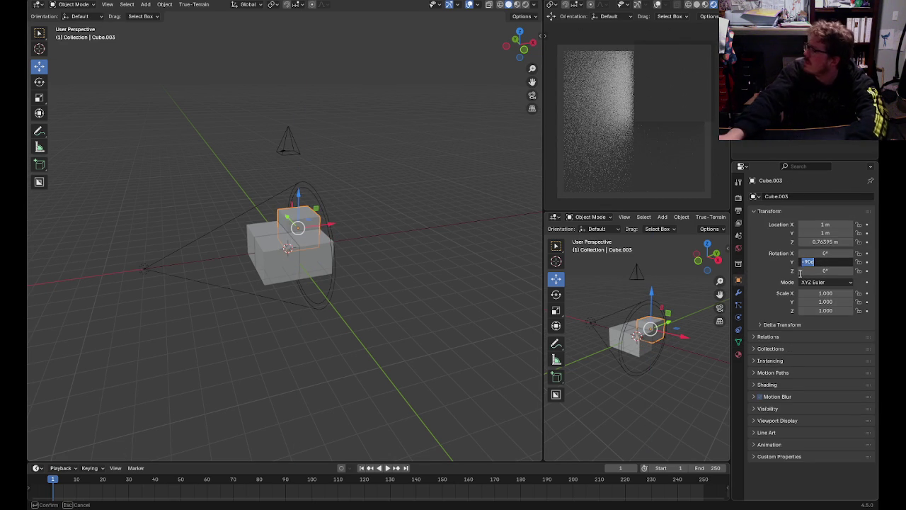
pyautogui.press('Return')
# - Set the cube's Z location to 0 m, then zoom and reselect the top cube
pyautogui.doubleClick(824, 242)
pyautogui.write('1')
pyautogui.press('Return')
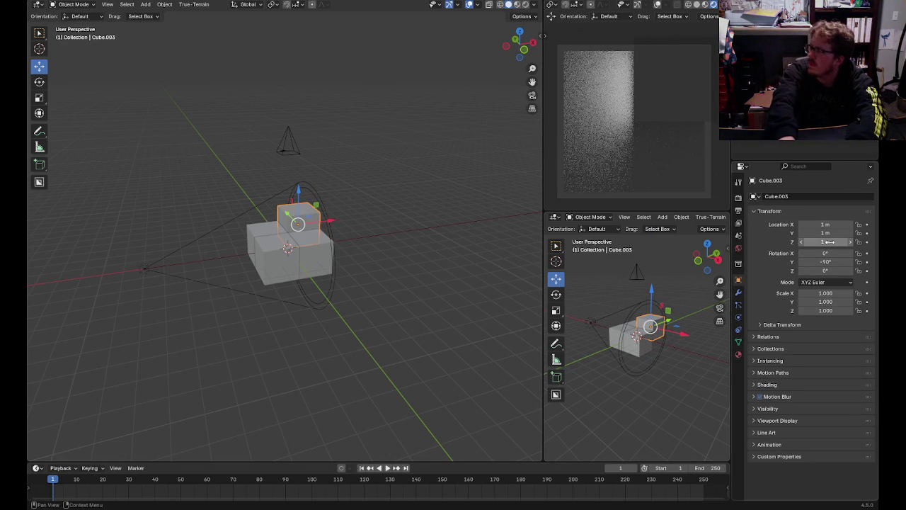
pyautogui.hotkey('ctrl', 'z')
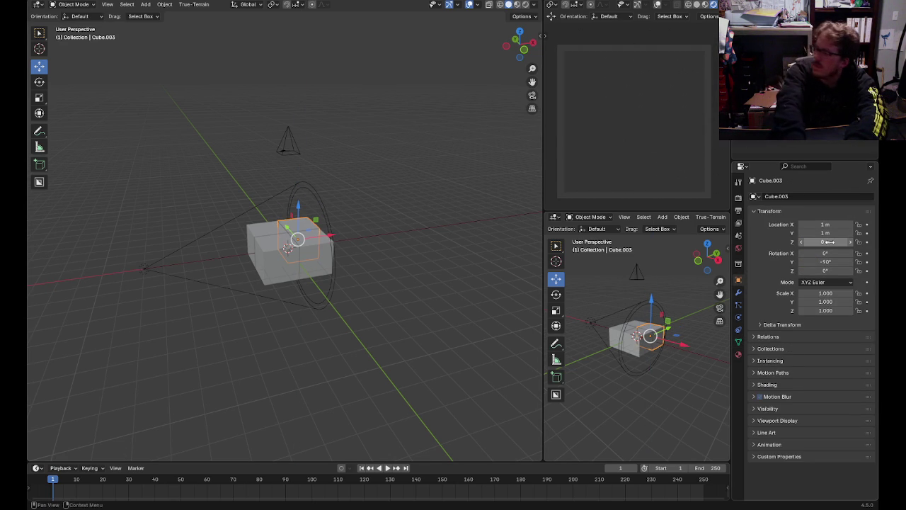
pyautogui.hotkey('ctrl', 'z')
pyautogui.scroll(5, 419, 224)
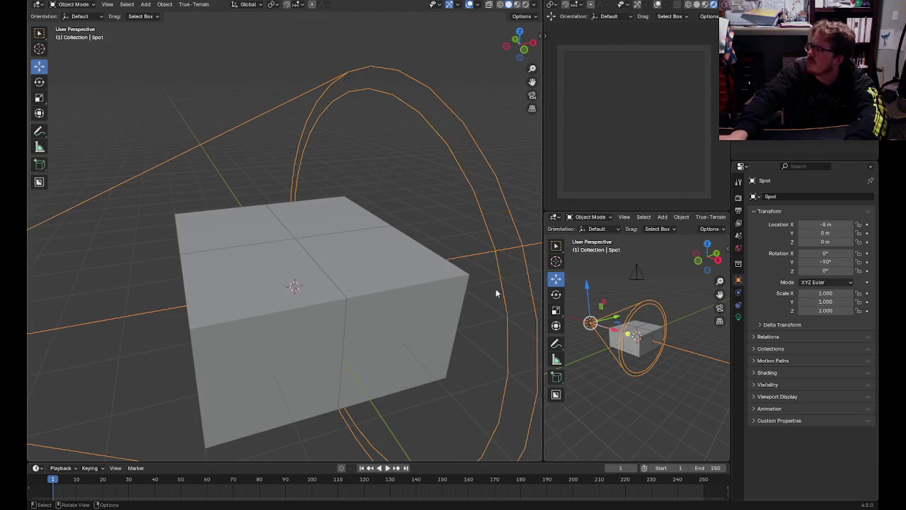
pyautogui.click(471, 91)
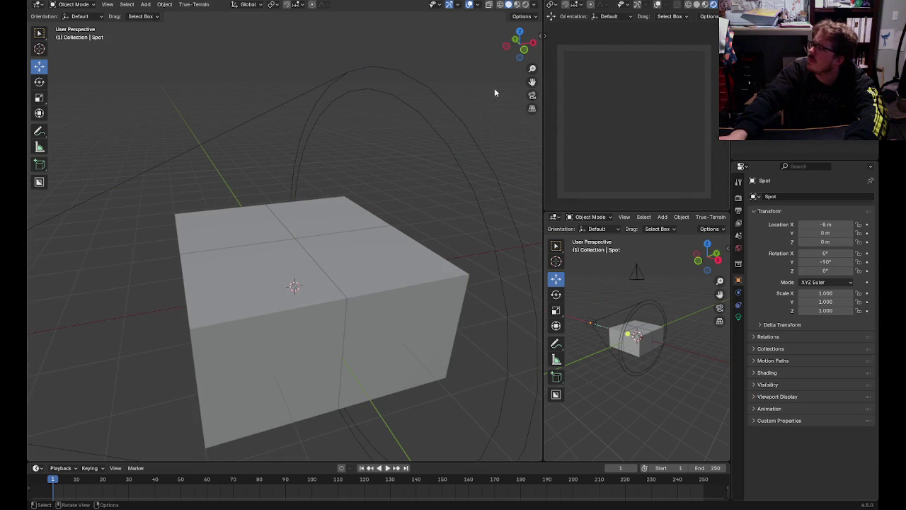
pyautogui.scroll(-5, 494, 88)
pyautogui.click(274, 232)
pyautogui.click(303, 227)
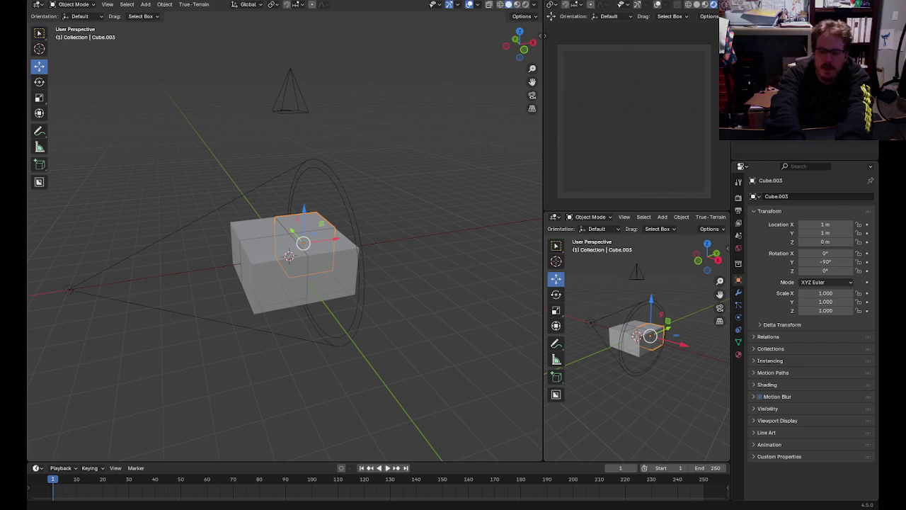
# - Select the spot light left of the cube and paste a copy of it
pyautogui.click(440, 158)
pyautogui.click(269, 226)
pyautogui.moveTo(259, 221); pyautogui.dragTo(259, 221)
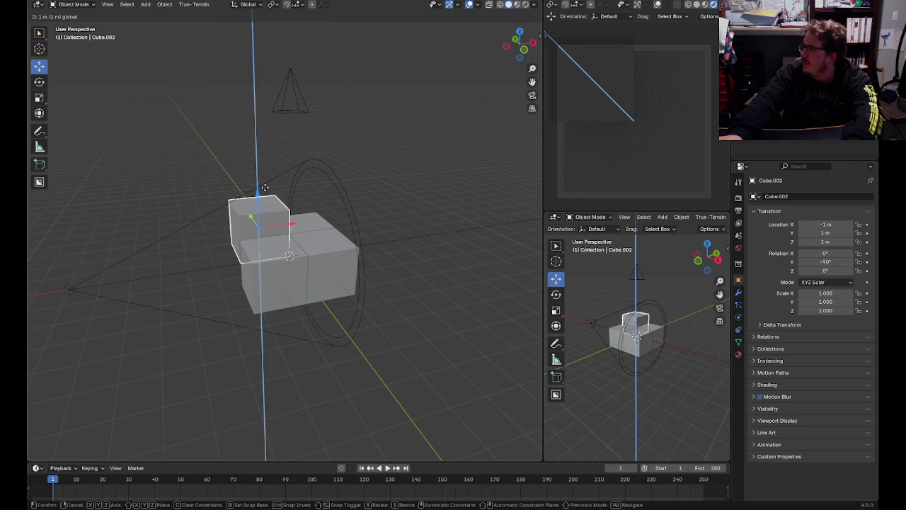
pyautogui.click(149, 304)
pyautogui.click(82, 287)
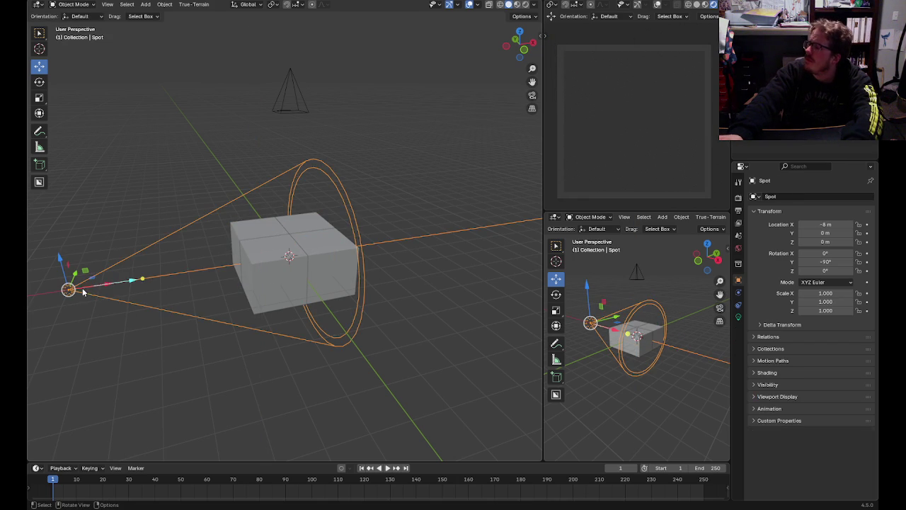
pyautogui.hotkey('ctrl', 'c')
pyautogui.hotkey('ctrl', 'v')
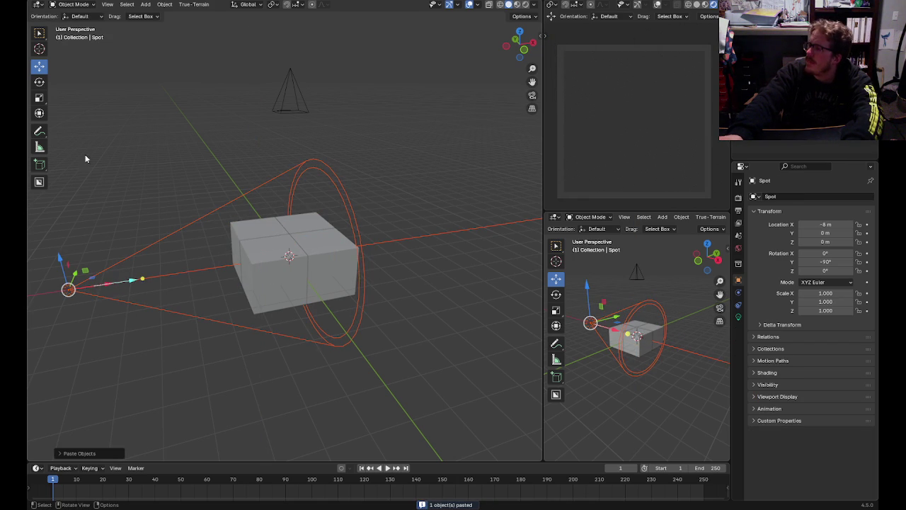
# - Rotate the pasted spot light, then try moving it right and cancel the move
pyautogui.click(39, 82)
pyautogui.moveTo(96, 303); pyautogui.dragTo(51, 288)
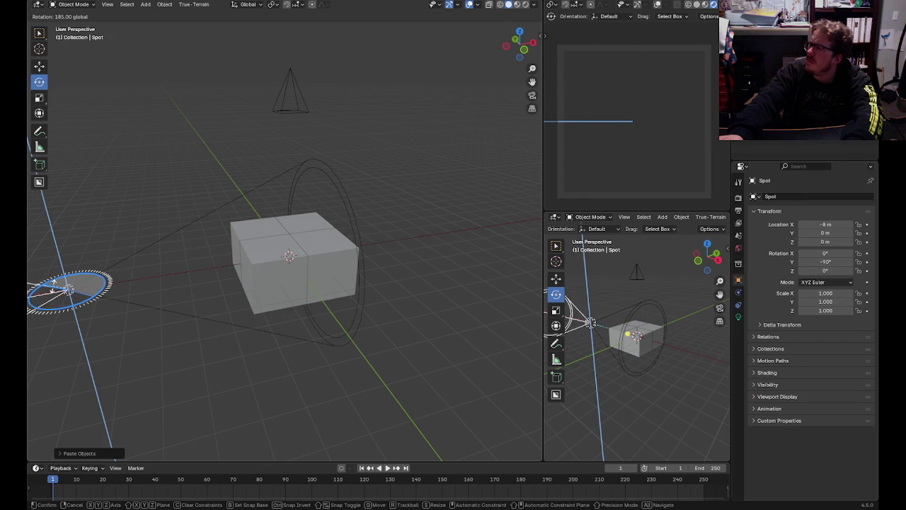
pyautogui.moveTo(51, 288); pyautogui.dragTo(57, 289)
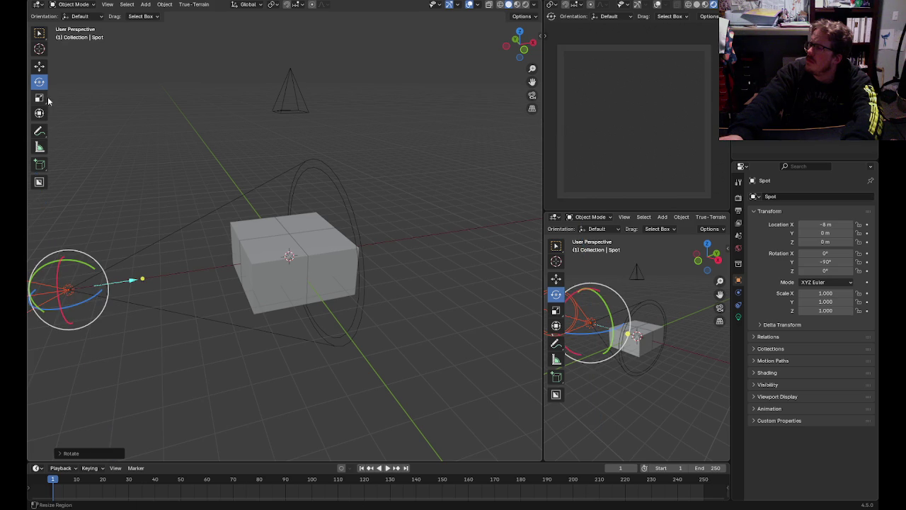
pyautogui.click(39, 65)
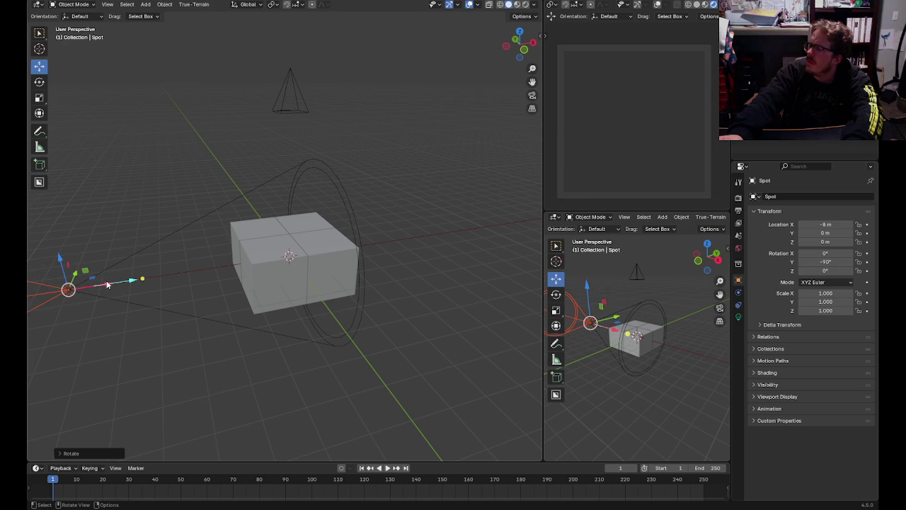
pyautogui.moveTo(107, 284); pyautogui.dragTo(527, 212)
pyautogui.rightClick(537, 205)
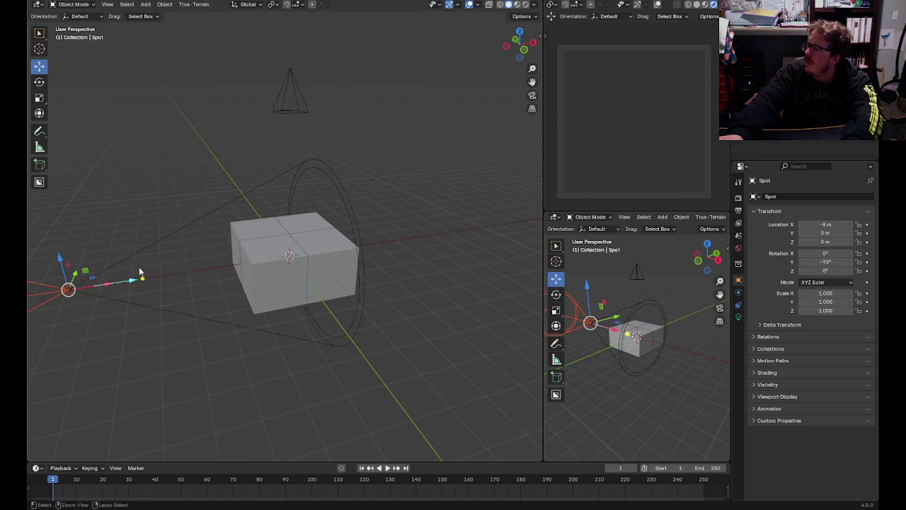
pyautogui.scroll(-3, 182, 269)
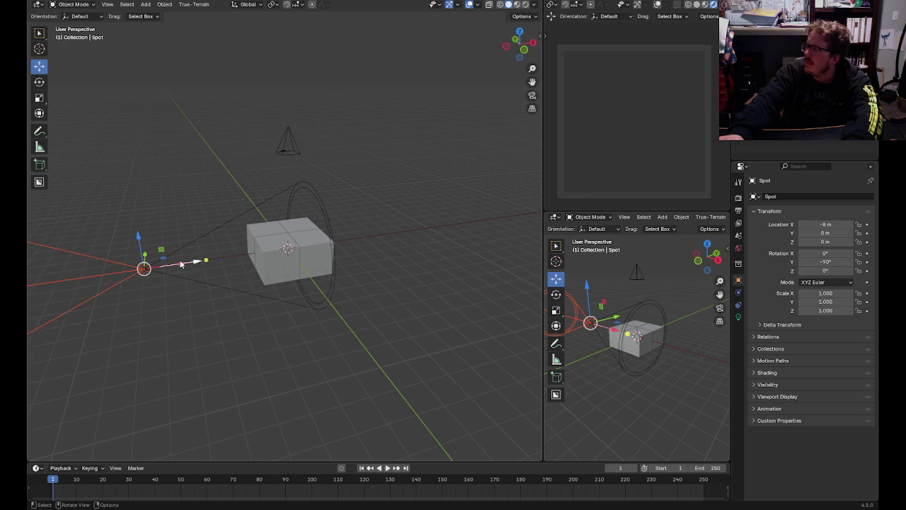
# - Close the Illustrator document without saving, then return to Blender and deselect the spot light
pyautogui.click(181, 266)
pyautogui.moveTo(487, 504)
pyautogui.rightClick(563, 501)
pyautogui.click(536, 487)
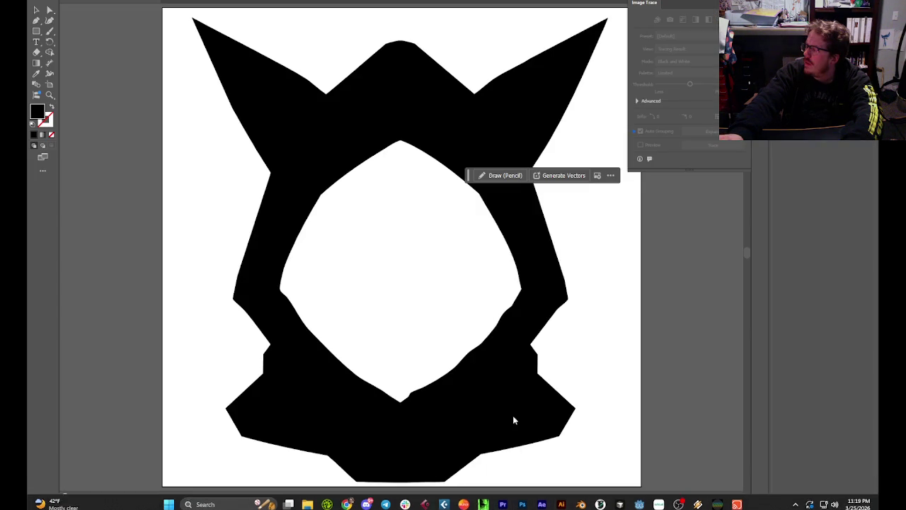
pyautogui.click(495, 259)
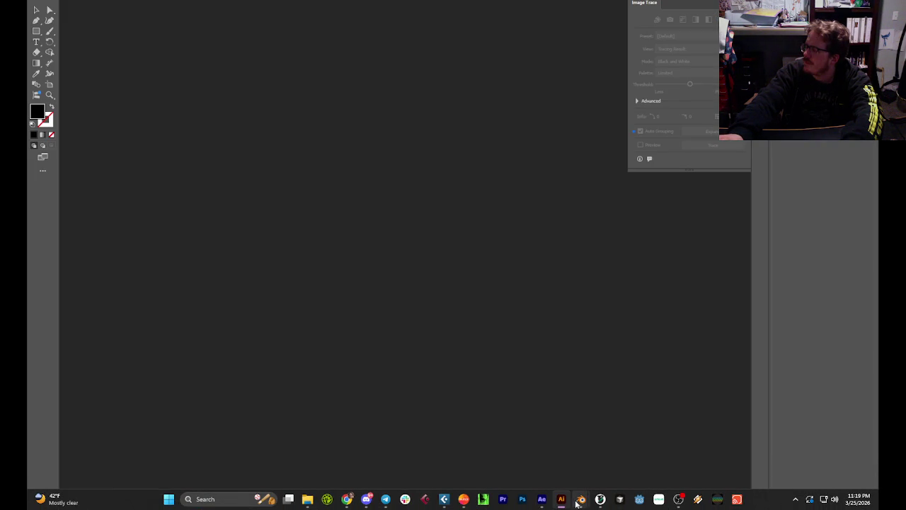
pyautogui.click(580, 499)
pyautogui.moveTo(542, 499)
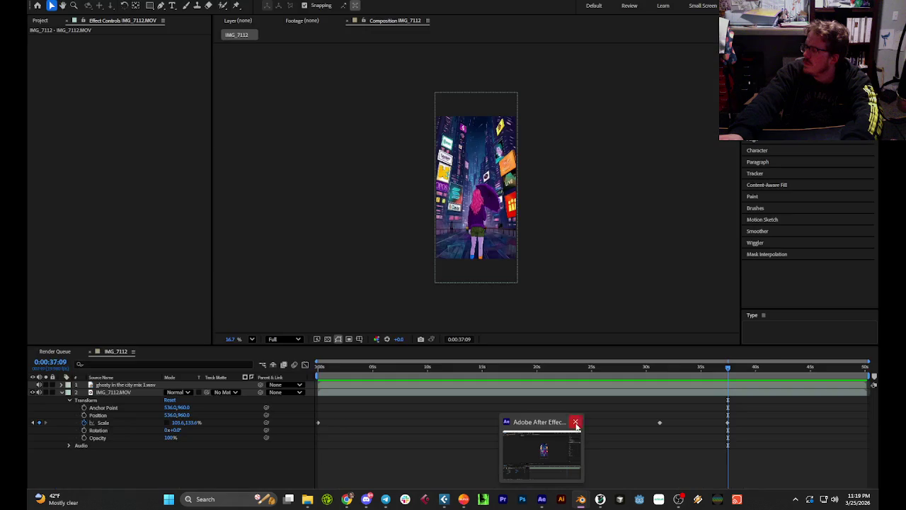
pyautogui.click(576, 422)
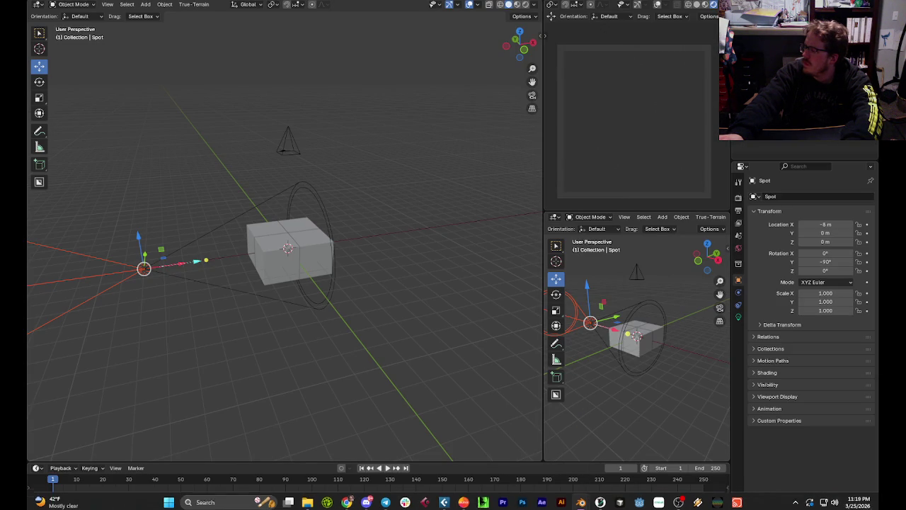
pyautogui.click(356, 317)
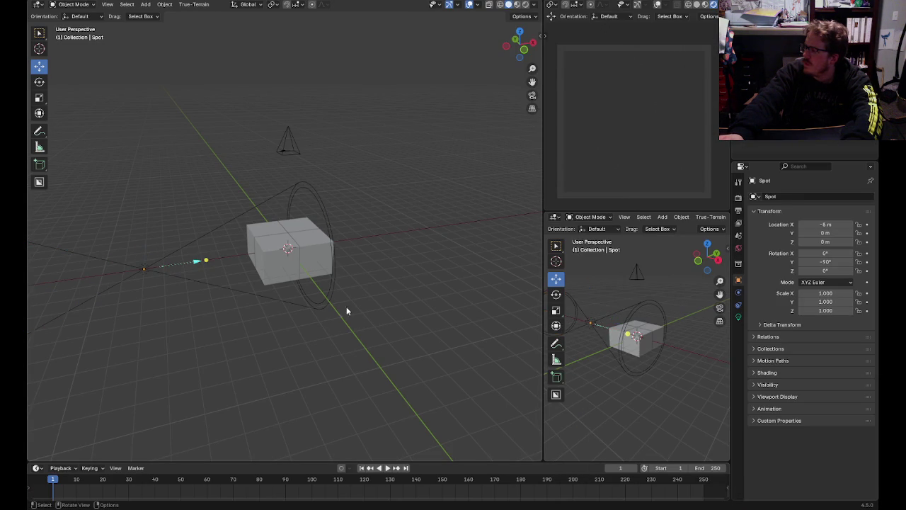
# - Duplicate the spot light to X 10 m and make its colour blue
pyautogui.click(144, 269)
pyautogui.hotkey('shift', 'd')
pyautogui.press('x')
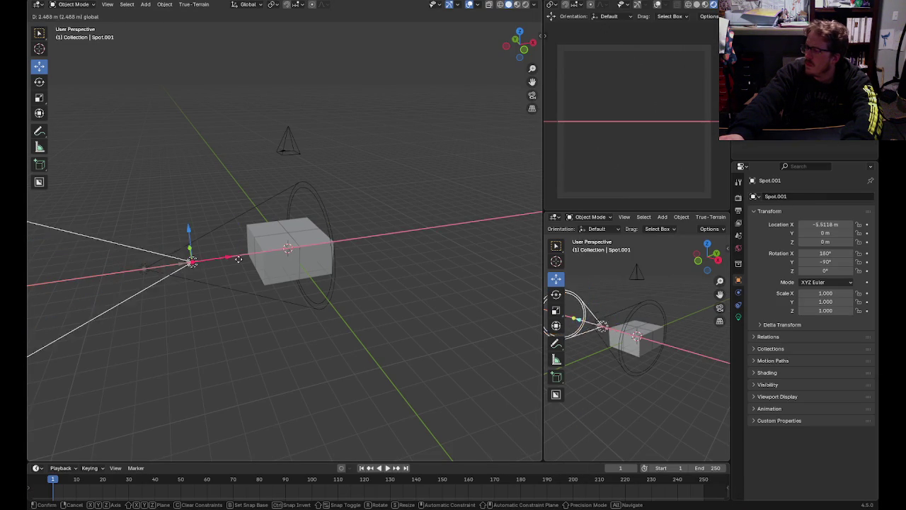
pyautogui.click(472, 236)
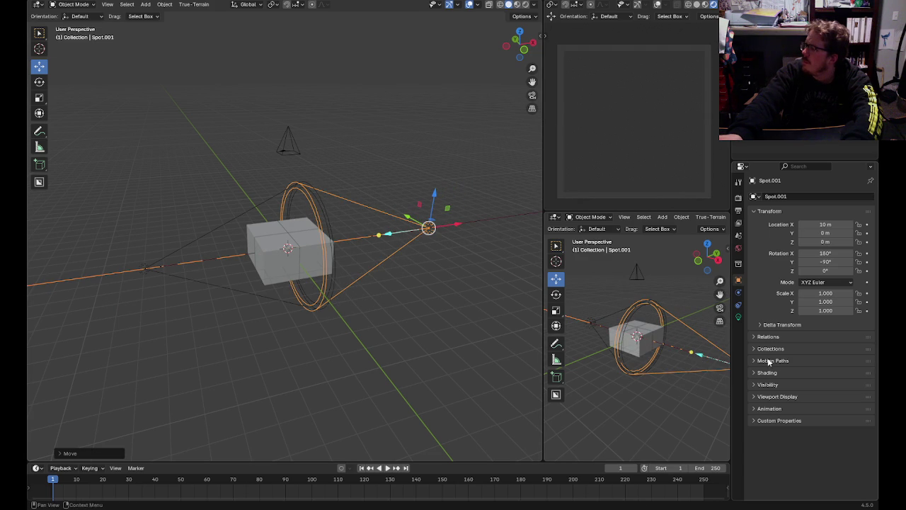
pyautogui.click(738, 317)
pyautogui.click(834, 258)
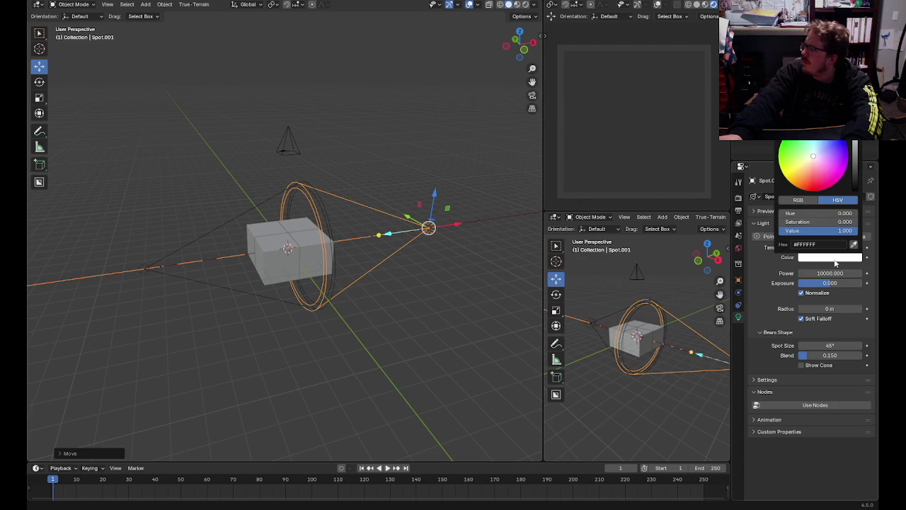
pyautogui.moveTo(824, 175); pyautogui.dragTo(796, 183)
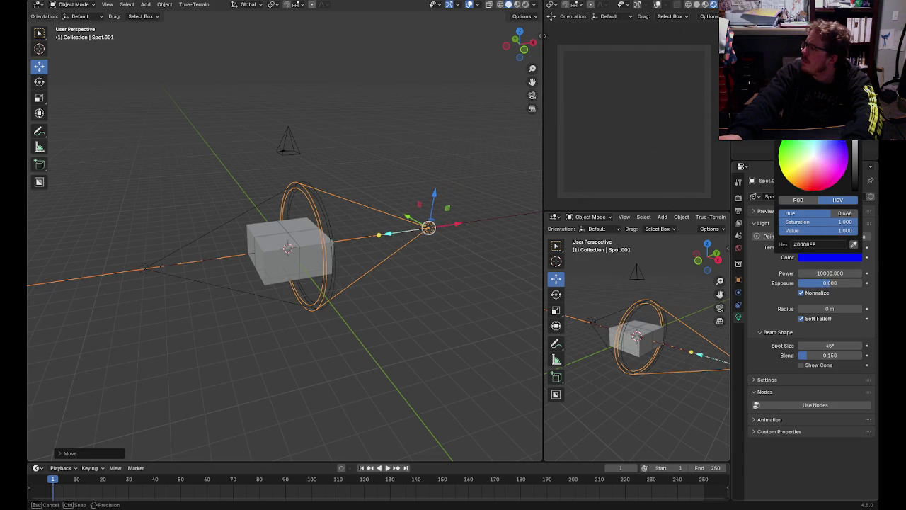
pyautogui.click(493, 302)
# - Select the small cube and duplicate it, locked to vertical movement
pyautogui.click(263, 241)
pyautogui.hotkey('shift', 'd')
pyautogui.press('z')
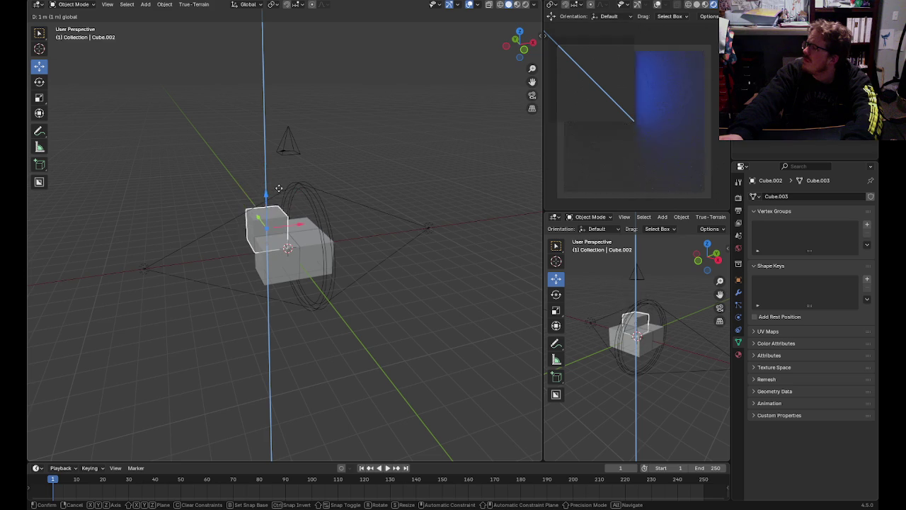
# - Drop and undo the cube duplicate, then shift the blue spot light along X
pyautogui.click(279, 153)
pyautogui.hotkey('ctrl', 'z')
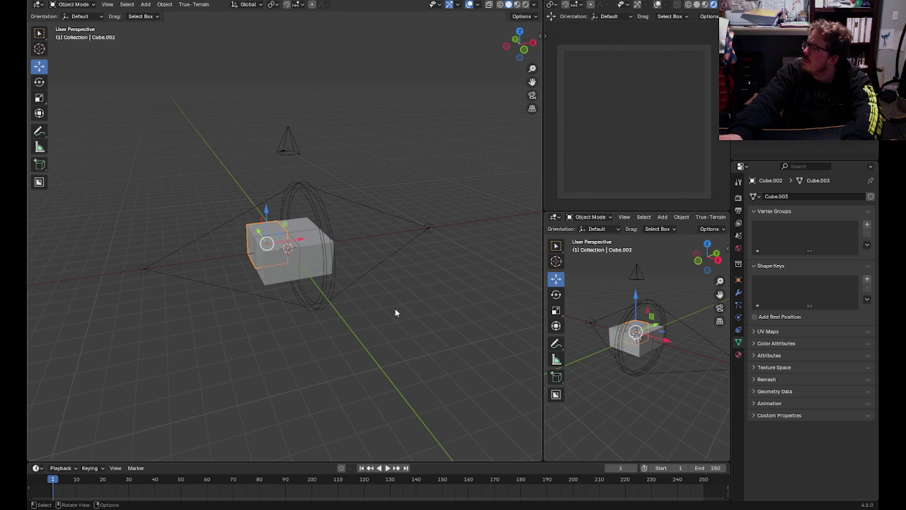
pyautogui.click(395, 312)
pyautogui.moveTo(451, 298); pyautogui.dragTo(425, 303, button='middle')
pyautogui.click(453, 253)
pyautogui.moveTo(492, 254); pyautogui.dragTo(451, 257)
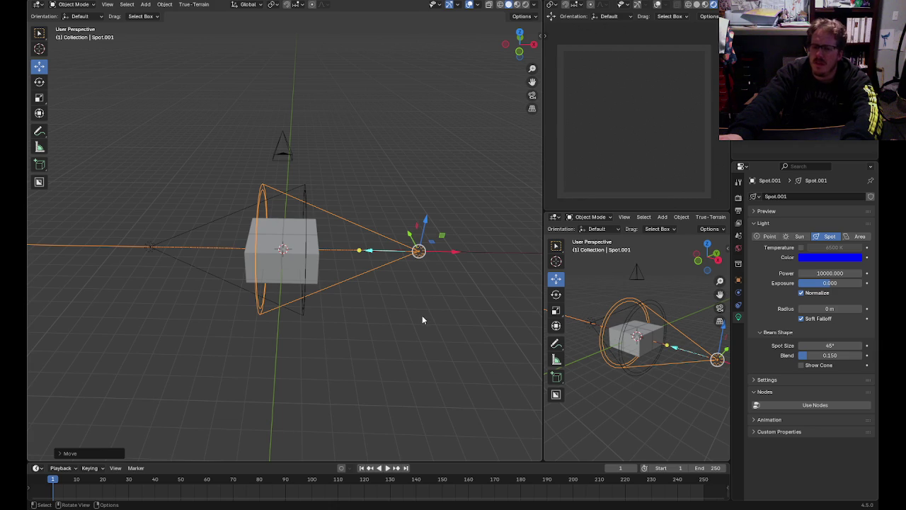
pyautogui.click(388, 325)
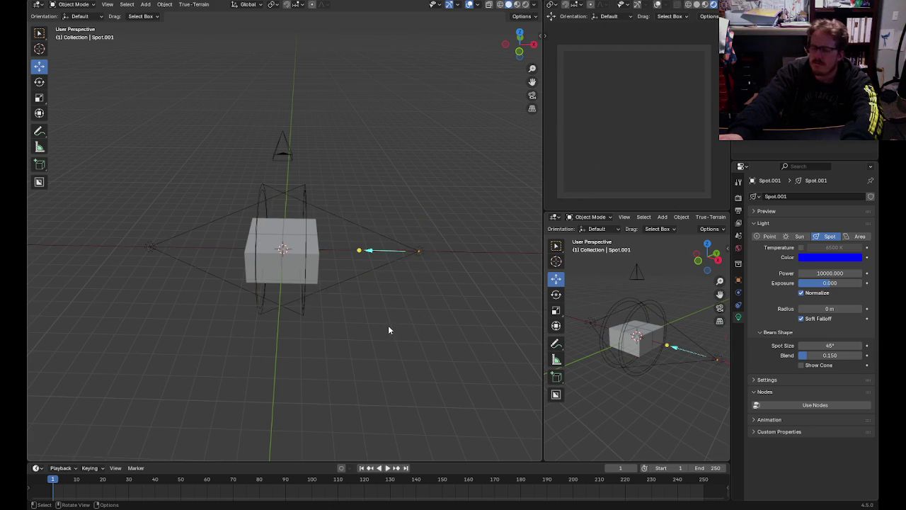
# - Raise the small cube onto the big cube and duplicate it, then undo those changes
pyautogui.scroll(3, 388, 325)
pyautogui.scroll(1, 420, 339)
pyautogui.click(288, 222)
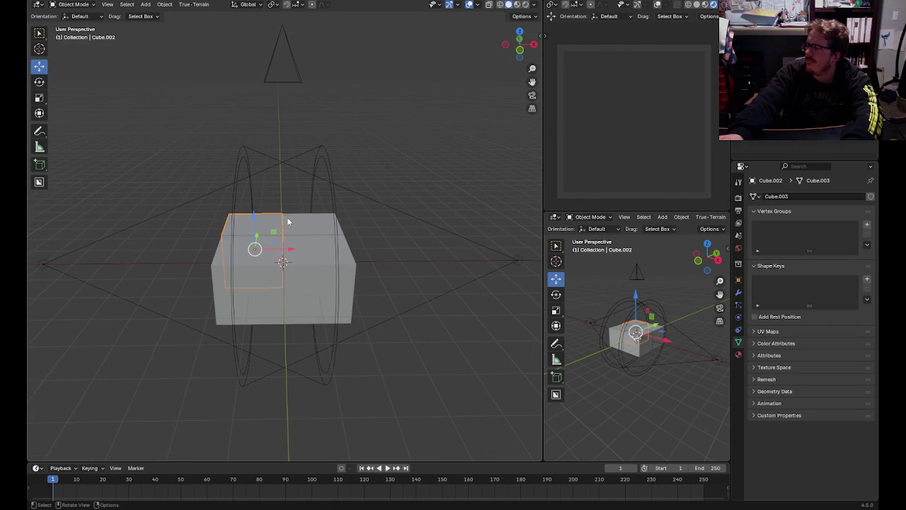
pyautogui.moveTo(259, 216); pyautogui.dragTo(281, 129)
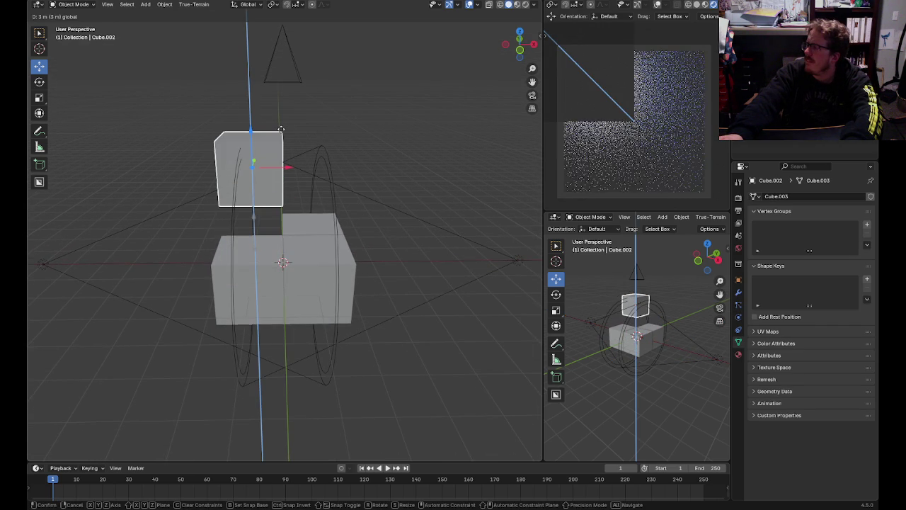
pyautogui.moveTo(282, 129); pyautogui.dragTo(280, 176)
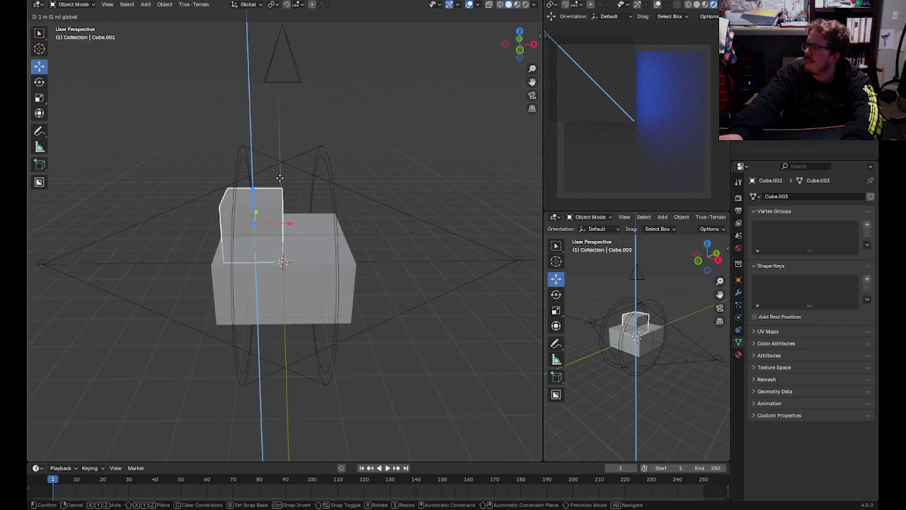
pyautogui.click(280, 176)
pyautogui.hotkey('shift', 'd')
pyautogui.click(298, 202)
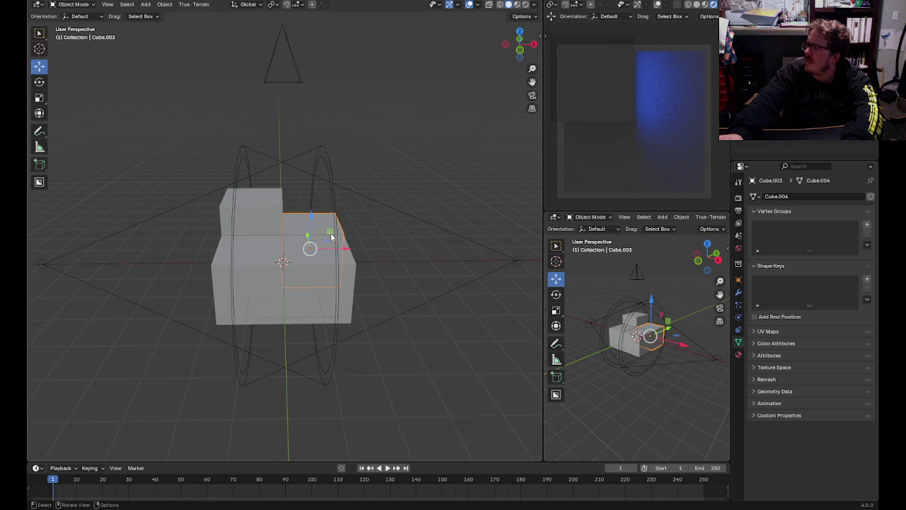
pyautogui.moveTo(331, 237); pyautogui.dragTo(376, 238)
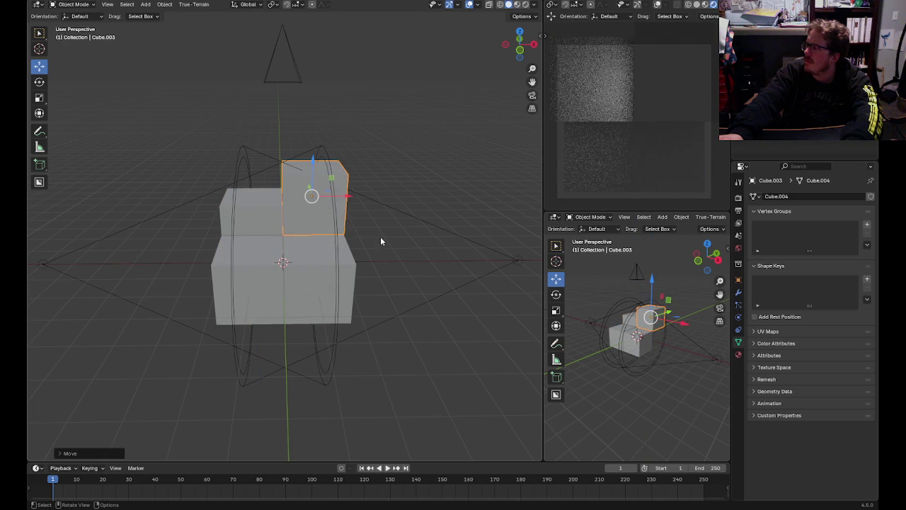
pyautogui.hotkey('ctrl', 'z')
pyautogui.hotkey('ctrl', 'z')
pyautogui.hotkey('ctrl', 'z')
pyautogui.hotkey('ctrl', 'z')
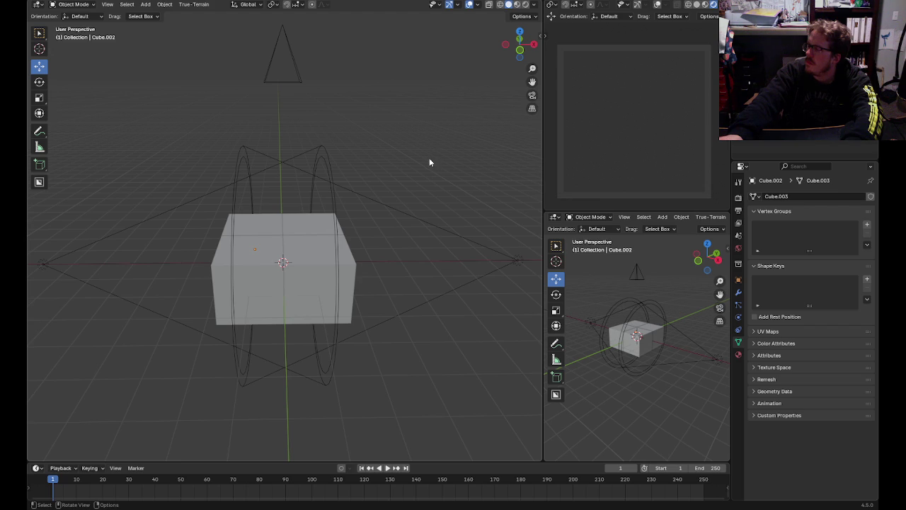
# - Orbit around the cube block and select the overlapping cubes, making Cube.003 active
pyautogui.scroll(-1, 427, 161)
pyautogui.moveTo(416, 170)
pyautogui.mouseDown(button='middle')
pyautogui.moveTo(449, 222)
pyautogui.moveTo(480, 209)
pyautogui.moveTo(323, 290)
pyautogui.mouseUp(button='middle')
pyautogui.click(324, 289)
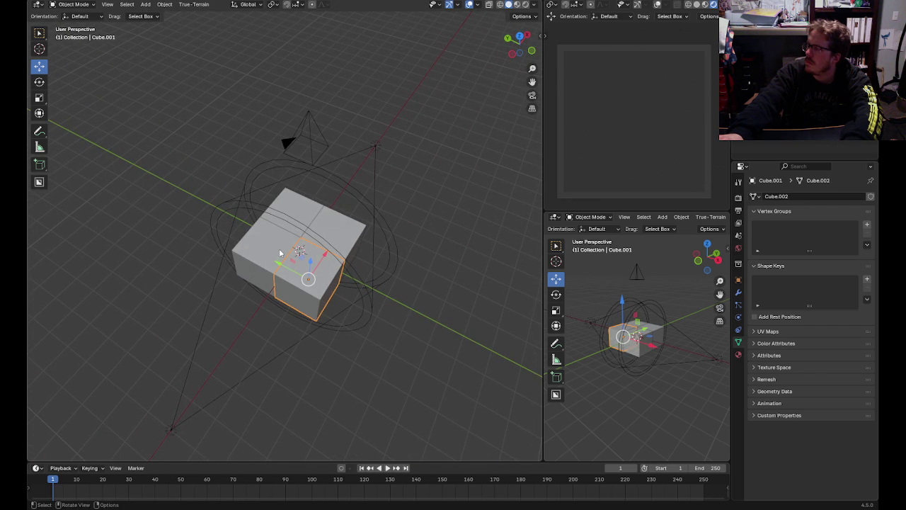
pyautogui.click(458, 263)
pyautogui.moveTo(464, 252)
pyautogui.mouseDown(button='middle')
pyautogui.moveTo(421, 211)
pyautogui.moveTo(409, 263)
pyautogui.mouseUp(button='middle')
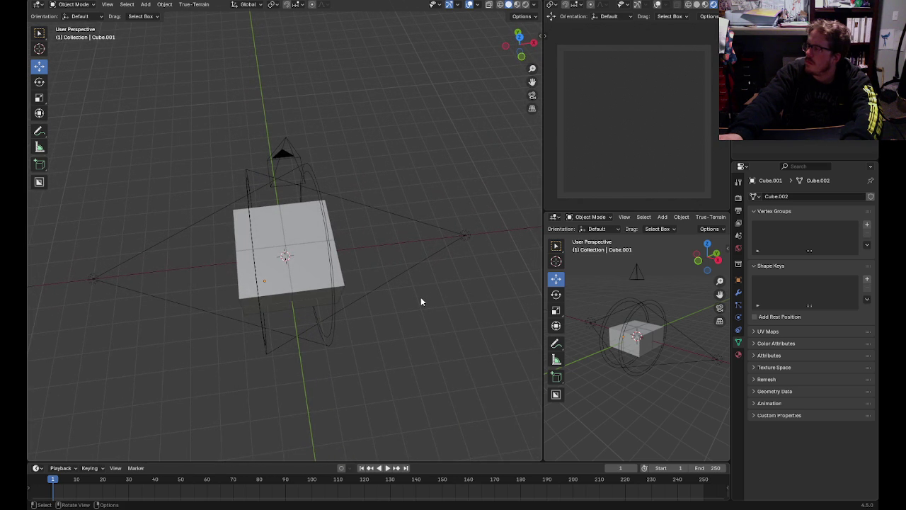
pyautogui.click(320, 272)
pyautogui.keyDown('shift'); pyautogui.click(283, 269); pyautogui.keyUp('shift')
pyautogui.keyDown('shift'); pyautogui.click(283, 247); pyautogui.keyUp('shift')
pyautogui.keyDown('shift'); pyautogui.click(304, 240); pyautogui.keyUp('shift')
pyautogui.scroll(-4, 354, 304)
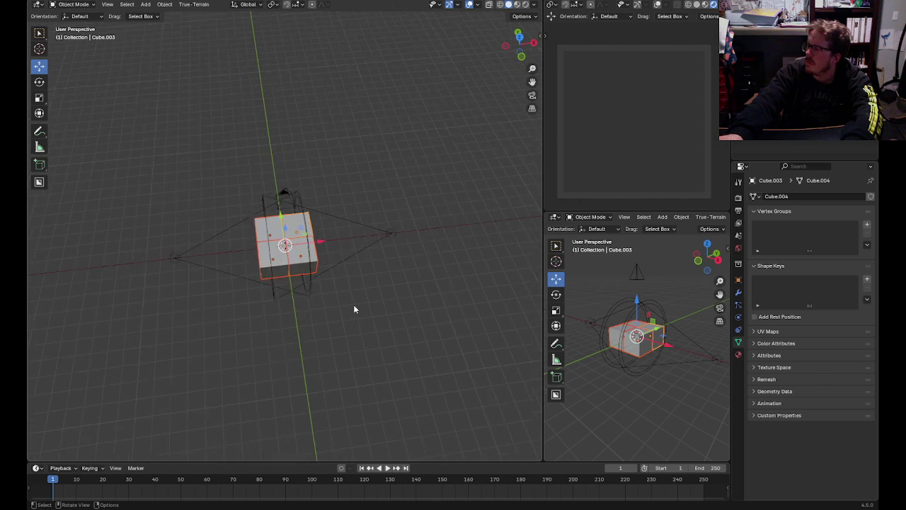
pyautogui.scroll(4, 315, 257)
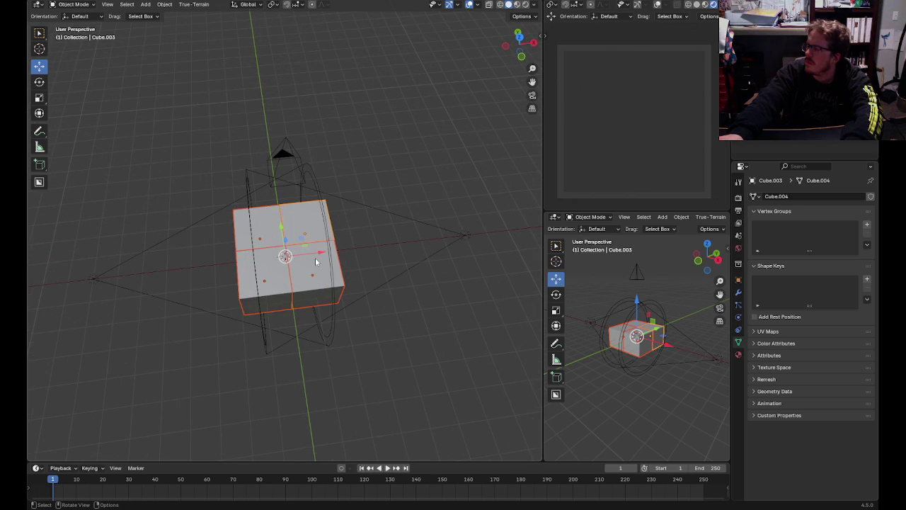
pyautogui.scroll(3, 315, 257)
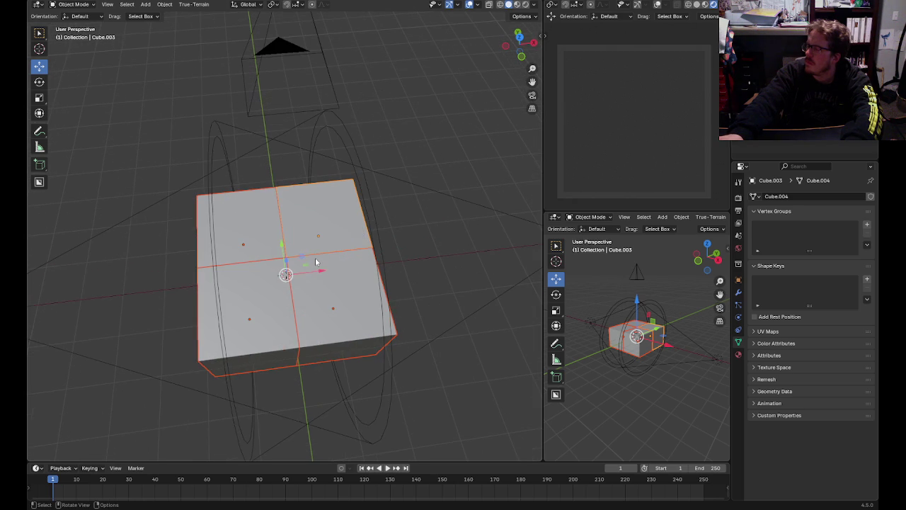
# - Scale the selected cube uniformly by a factor of 0.1
pyautogui.click(43, 99)
pyautogui.moveTo(322, 274); pyautogui.dragTo(300, 279)
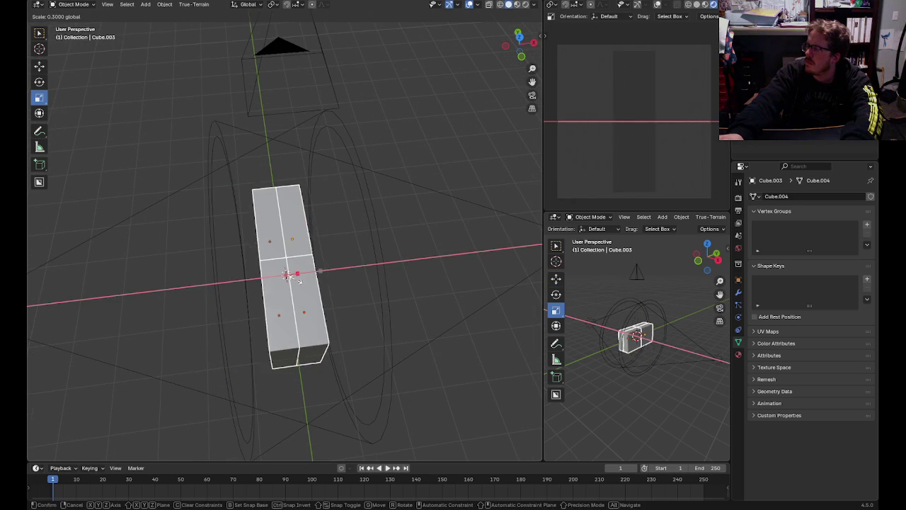
pyautogui.press('Escape')
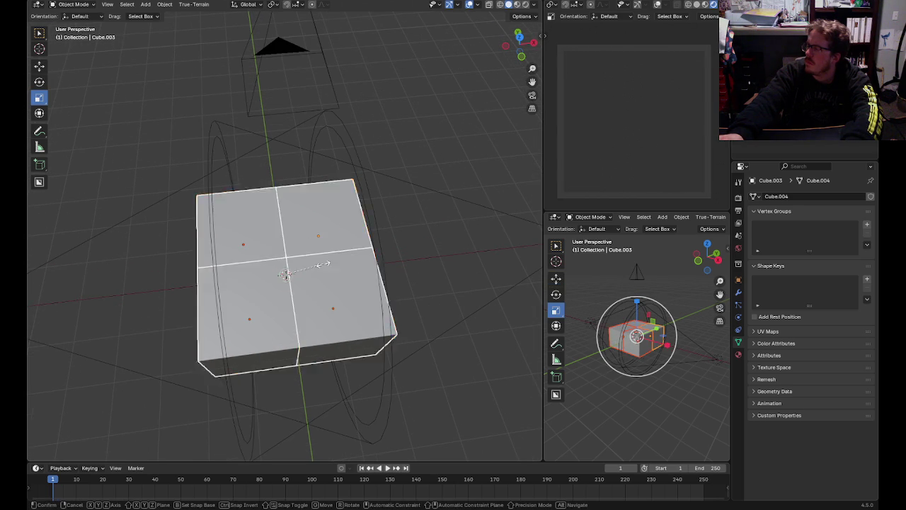
pyautogui.write('s.2')
pyautogui.press('BackSpace')
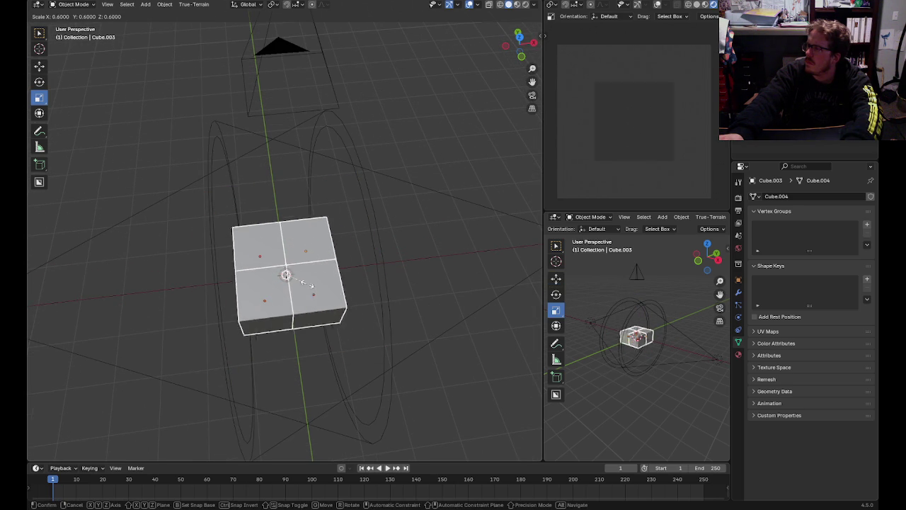
pyautogui.write('6')
pyautogui.press('BackSpace')
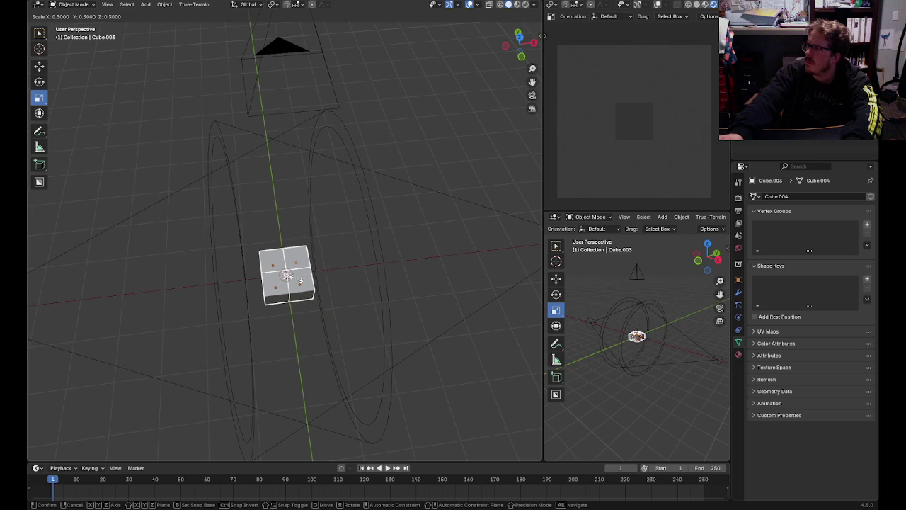
pyautogui.write('1')
pyautogui.press('Return')
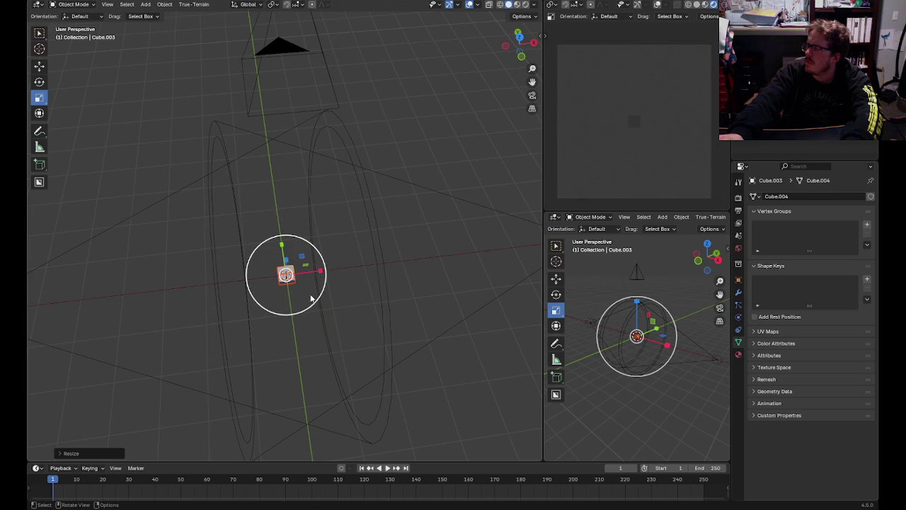
pyautogui.scroll(5, 300, 345)
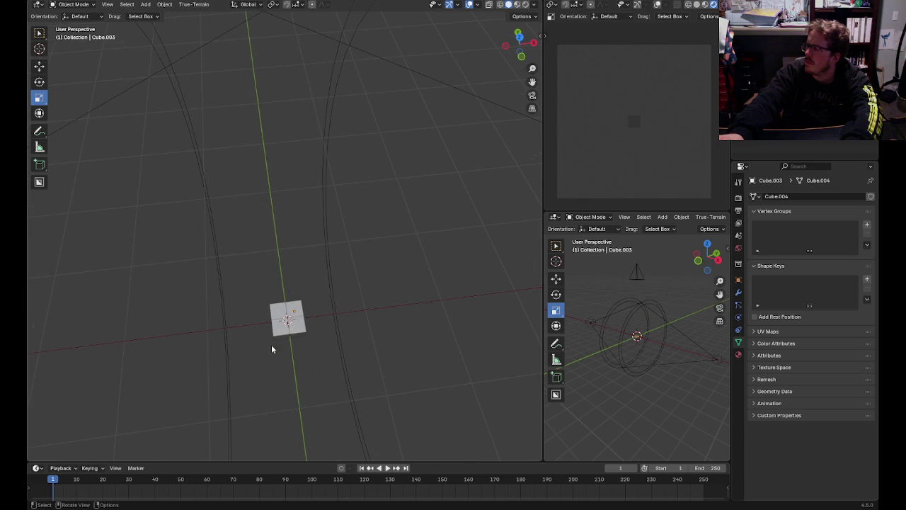
# - Select the small cube, try duplicating and moving a copy, then delete the duplicates
pyautogui.press('a')
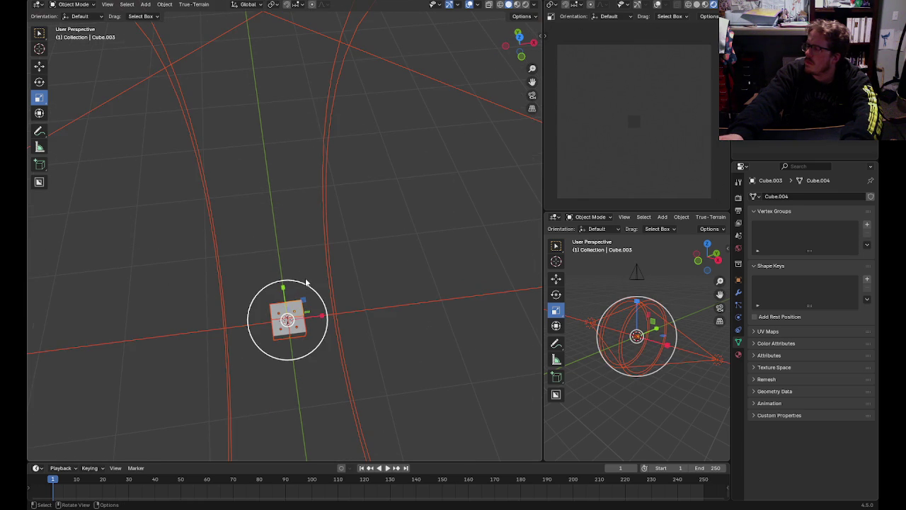
pyautogui.hotkey('alt', 'a')
pyautogui.click(310, 295)
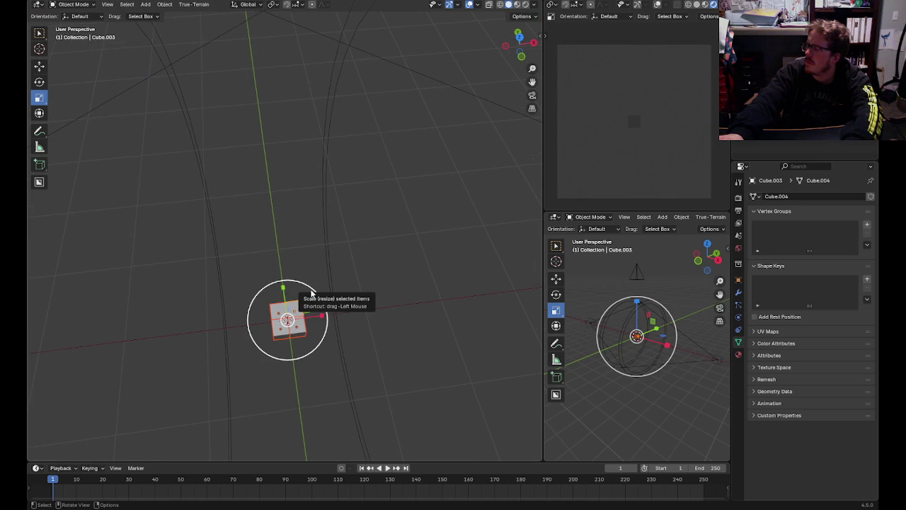
pyautogui.hotkey('shift', 'd')
pyautogui.press('Escape')
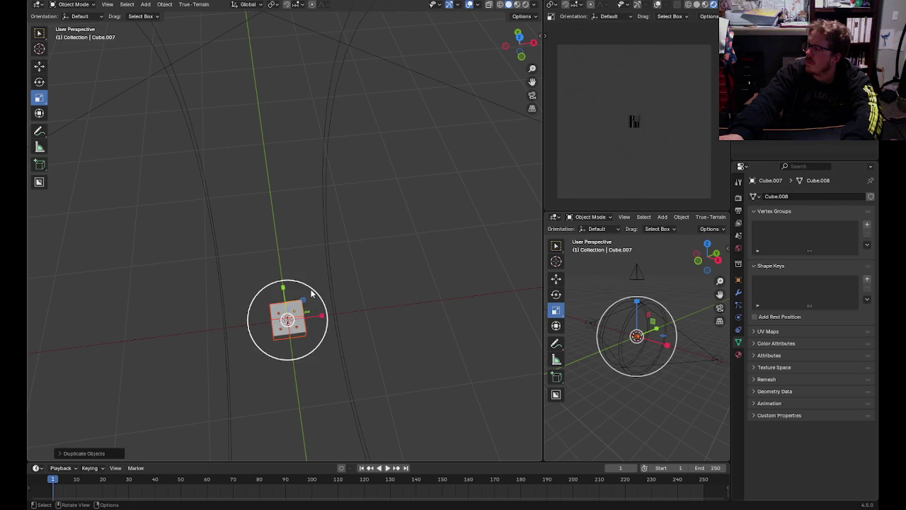
pyautogui.click(40, 66)
pyautogui.moveTo(323, 320); pyautogui.dragTo(501, 315)
pyautogui.press('Escape')
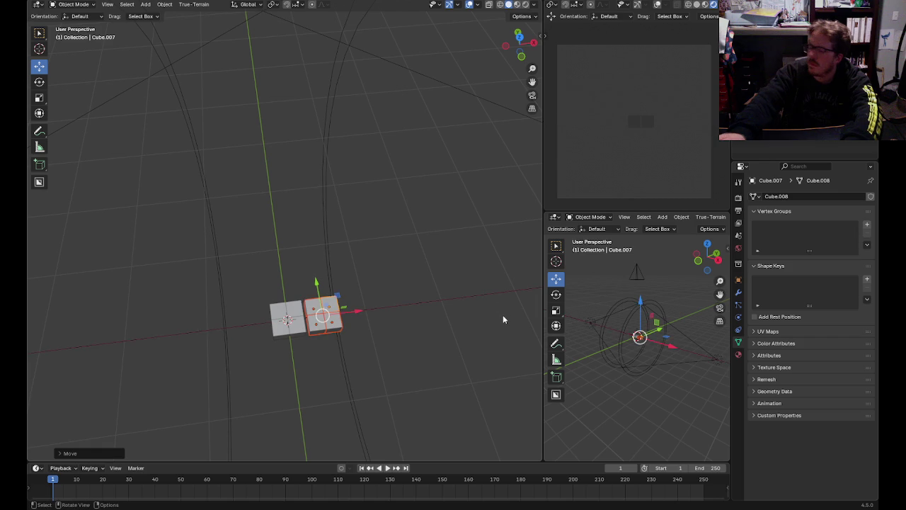
pyautogui.press('Delete')
pyautogui.scroll(-3, 305, 359)
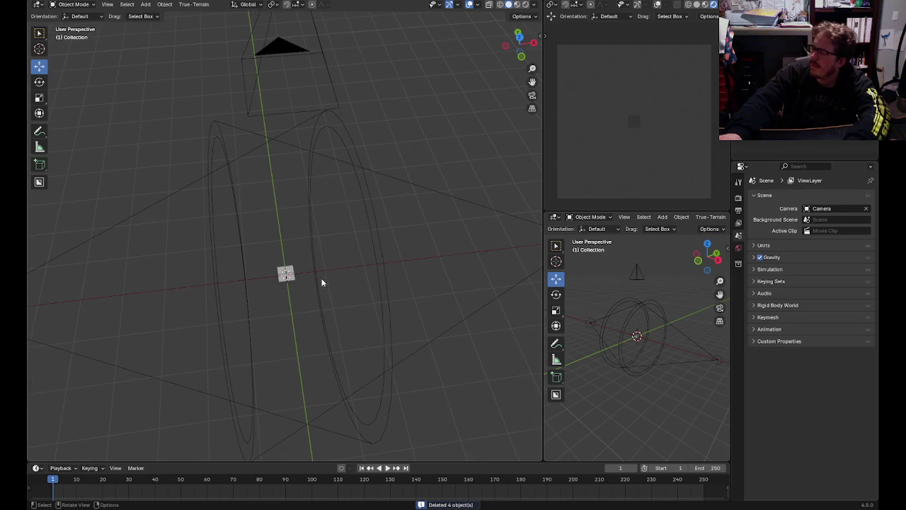
# - Delete the last small cube, zoom out and bring up the Add menu of objects
pyautogui.click(295, 281)
pyautogui.press('Delete')
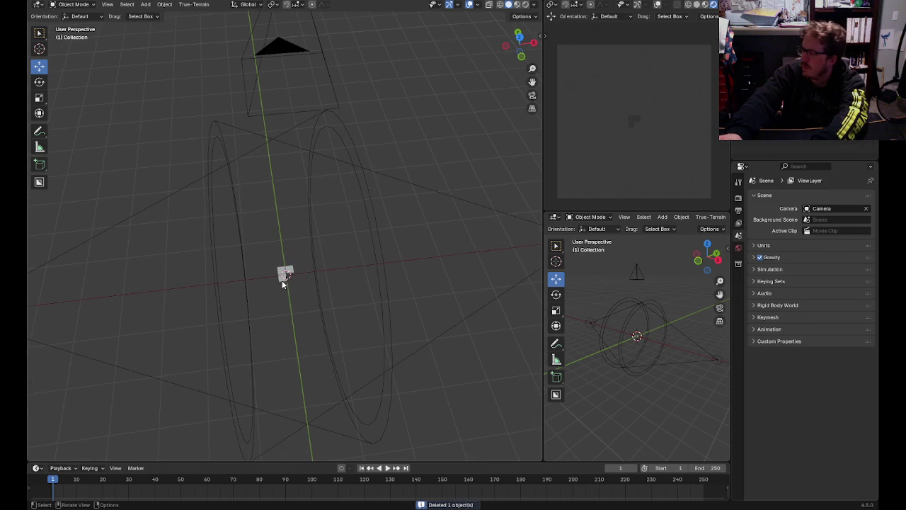
pyautogui.scroll(-2, 354, 347)
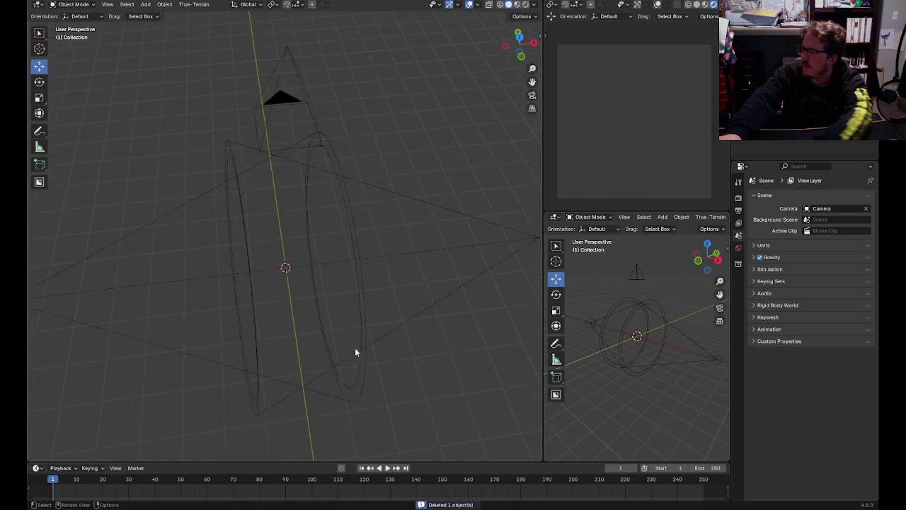
pyautogui.scroll(-2, 394, 369)
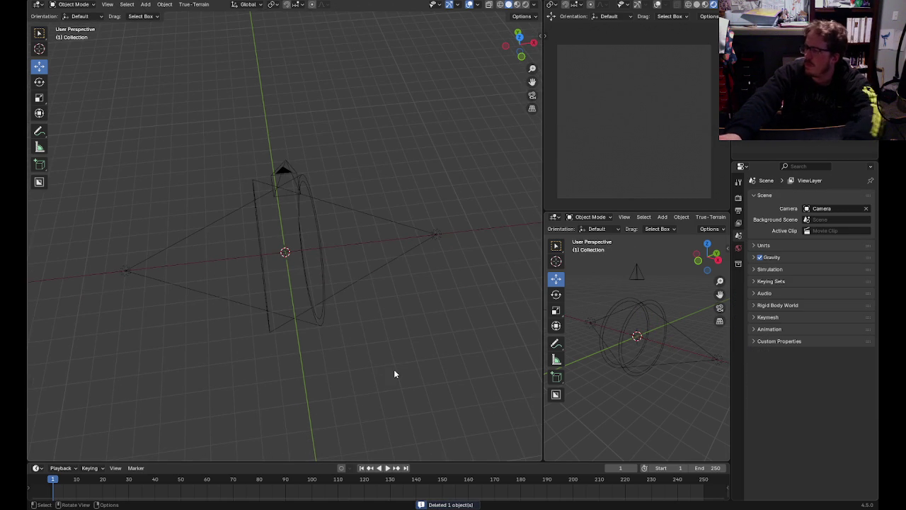
pyautogui.click(145, 4)
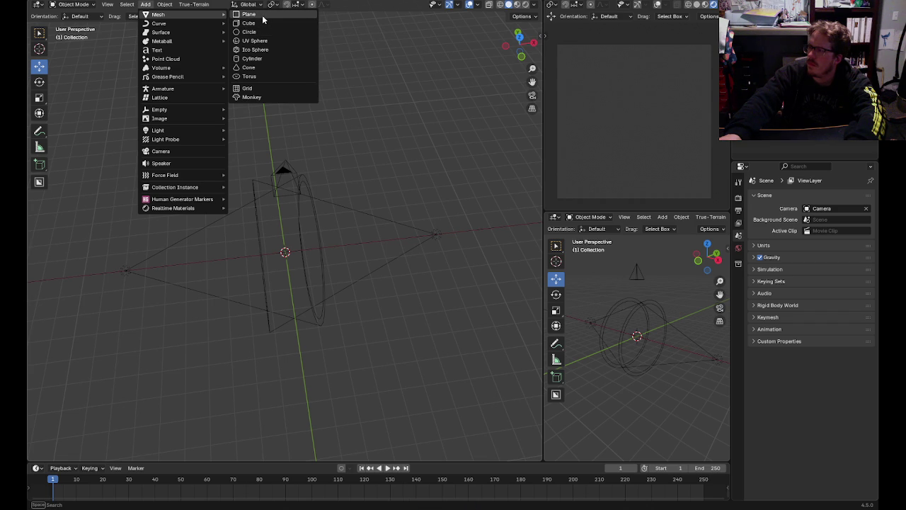
# - Add a plane at the origin, scale it to 2.4, and put it in Edit Mode
pyautogui.click(258, 15)
pyautogui.press('s')
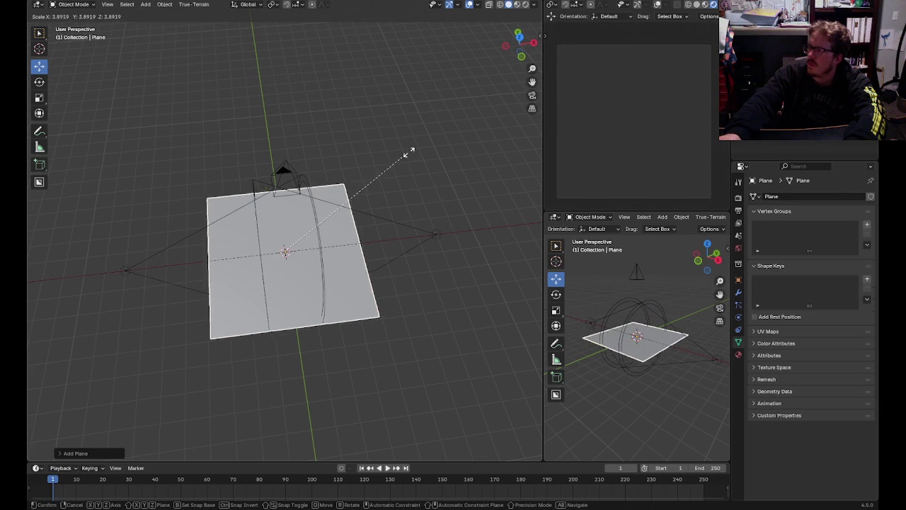
pyautogui.click(442, 119)
pyautogui.hotkey('ctrl', 'z')
pyautogui.press('s')
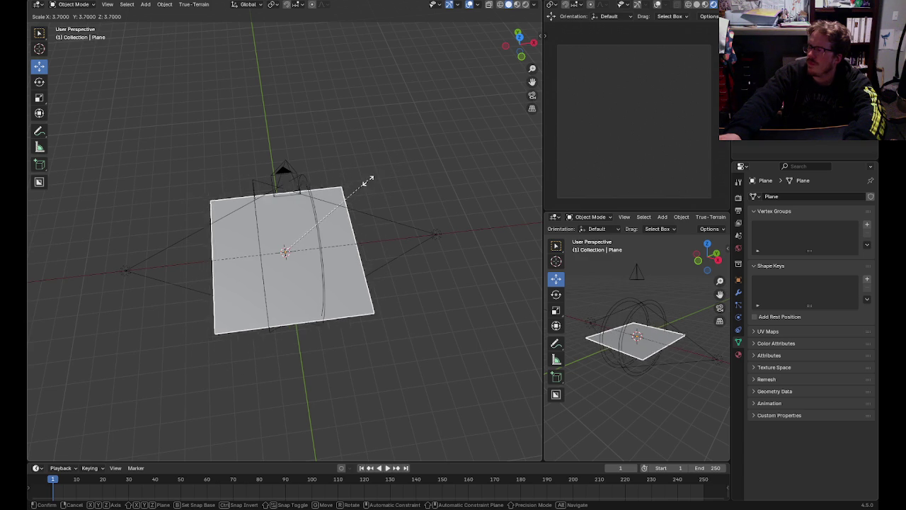
pyautogui.click(348, 212)
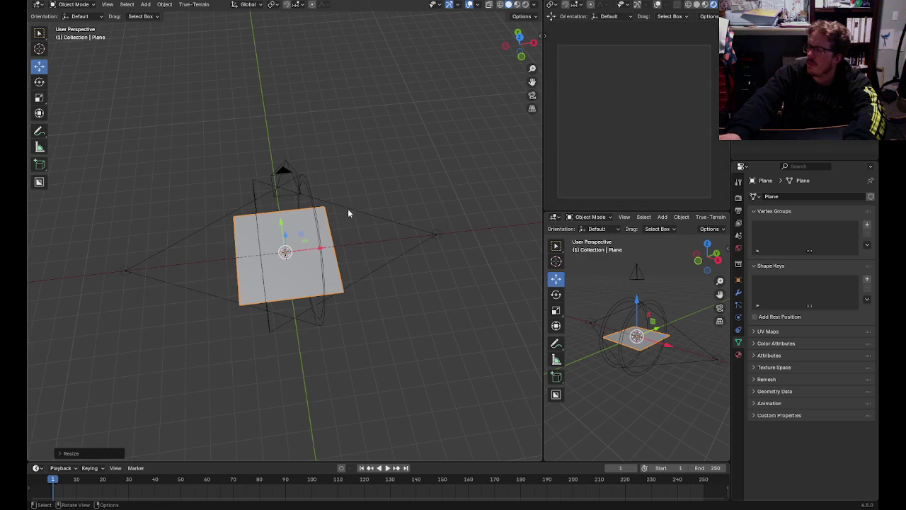
pyautogui.click(370, 319)
pyautogui.click(297, 264)
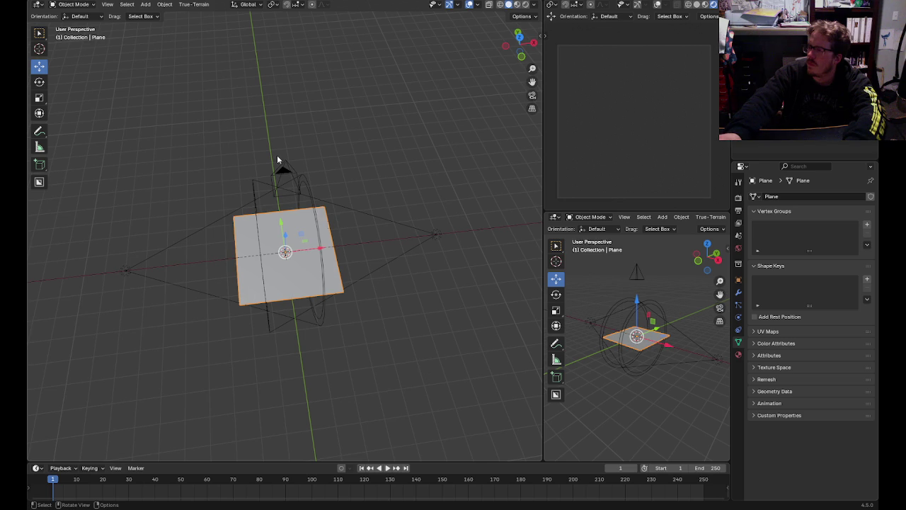
pyautogui.click(71, 5)
pyautogui.click(71, 25)
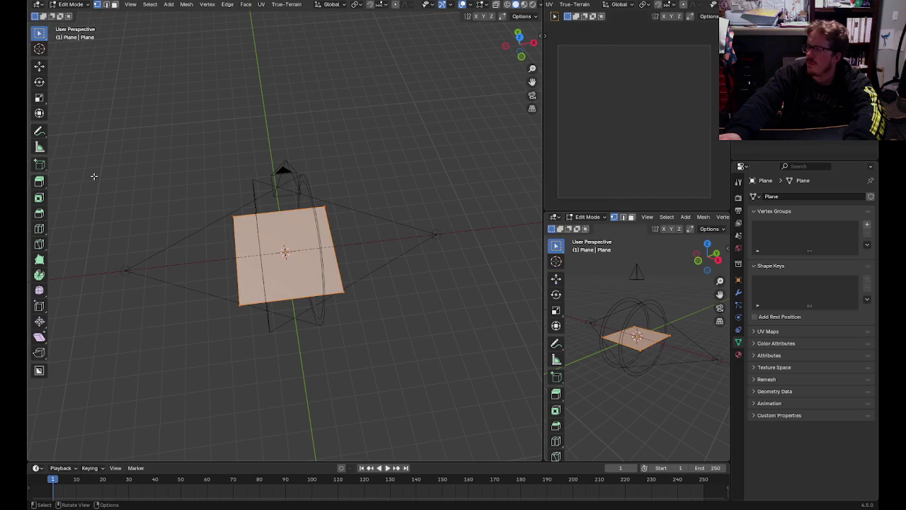
# - Loop-cut the plane with 12 cuts in each direction
pyautogui.click(39, 228)
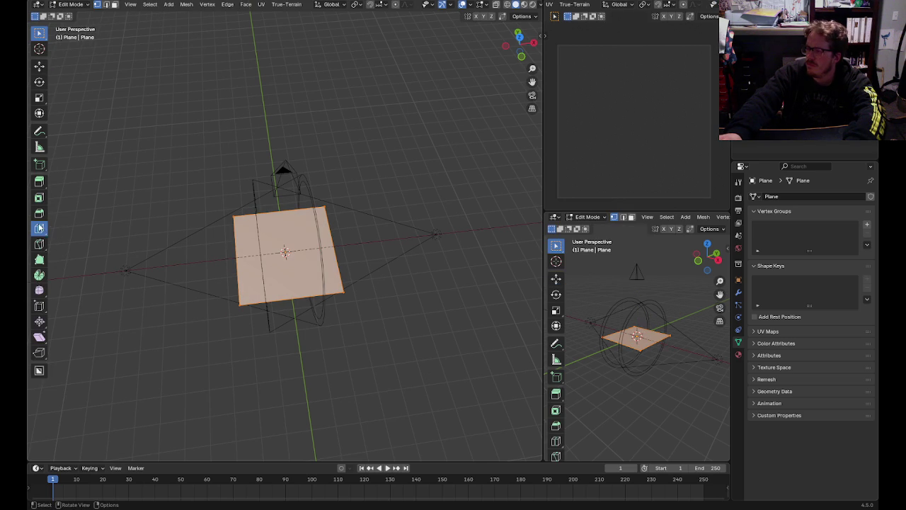
pyautogui.click(282, 224)
pyautogui.click(66, 453)
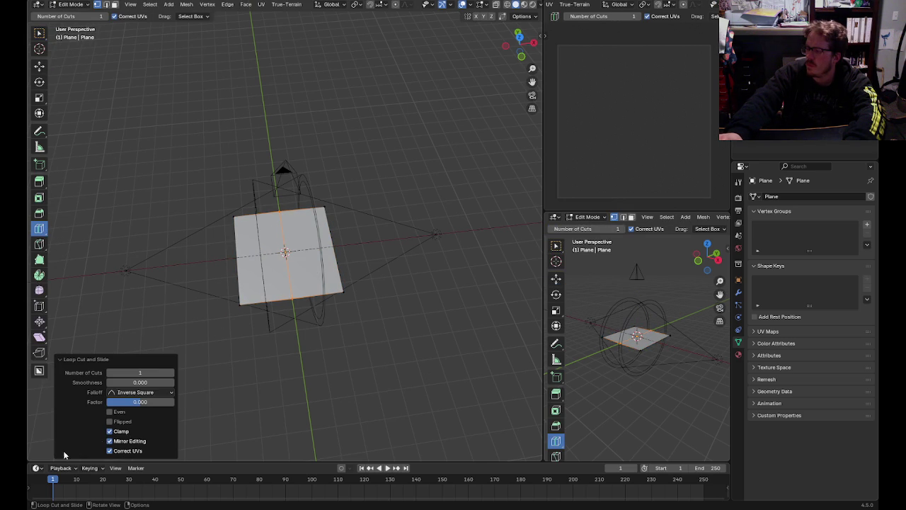
pyautogui.click(155, 372)
pyautogui.press('BackSpace')
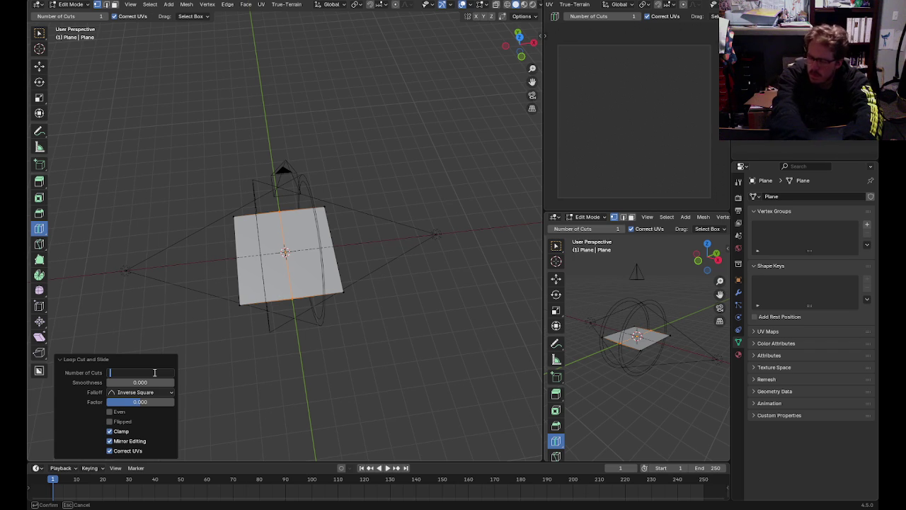
pyautogui.write('12')
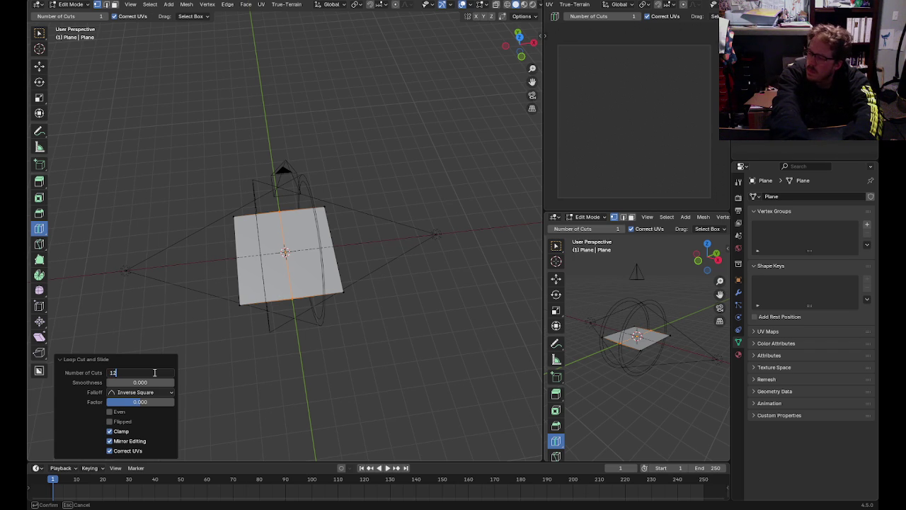
pyautogui.press('Return')
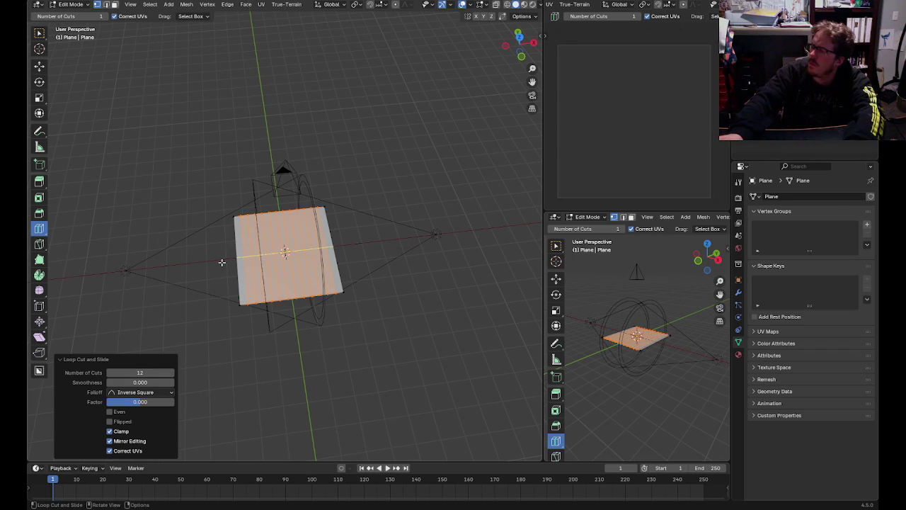
pyautogui.click(141, 371)
pyautogui.write('12')
pyautogui.press('Return')
# - Inspect the grid, then select all and dissolve the plane back to one face
pyautogui.click(40, 67)
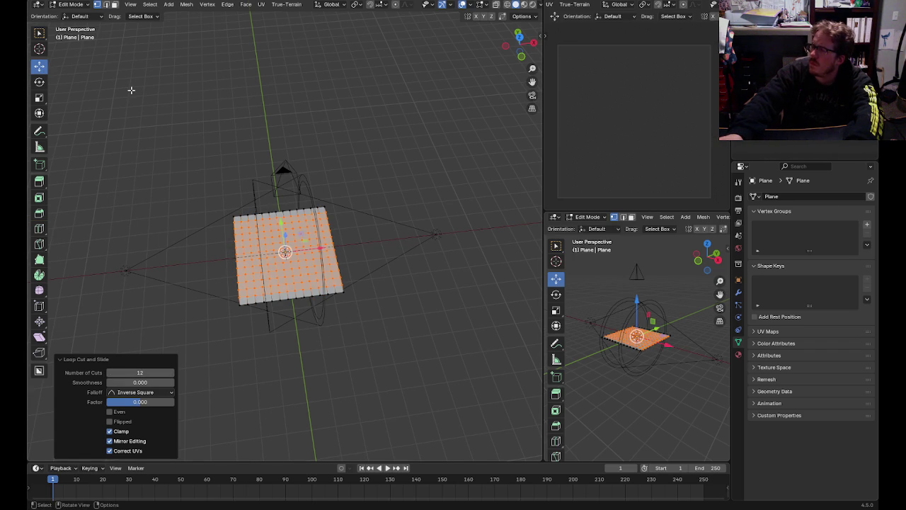
pyautogui.click(132, 90)
pyautogui.scroll(3, 234, 287)
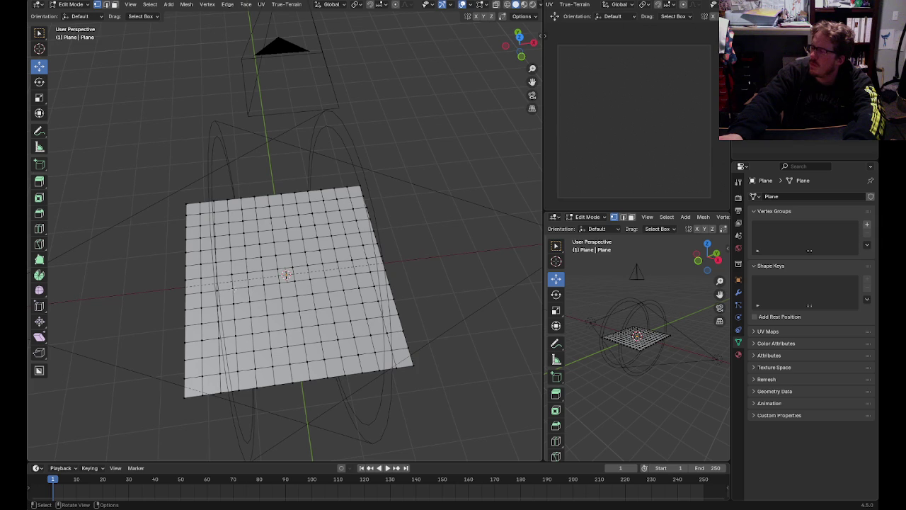
pyautogui.moveTo(404, 216); pyautogui.dragTo(447, 147, button='middle')
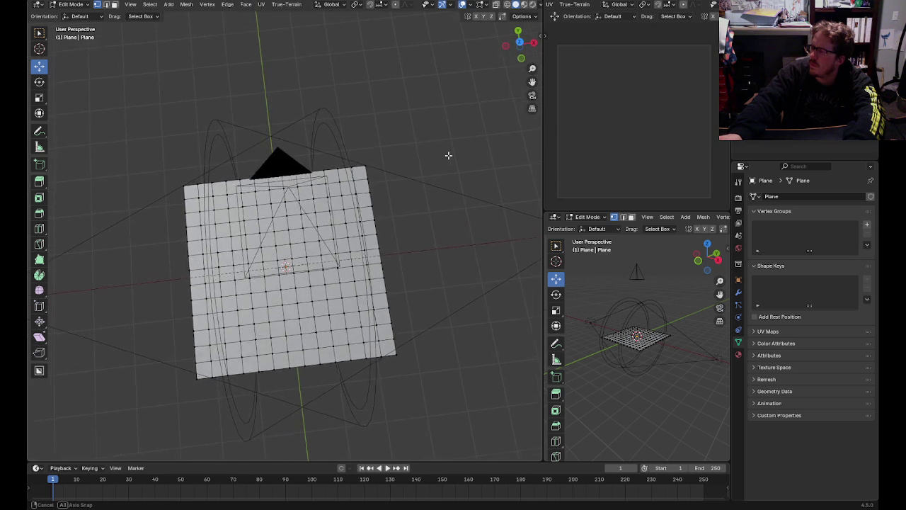
pyautogui.moveTo(448, 147); pyautogui.dragTo(448, 148, button='middle')
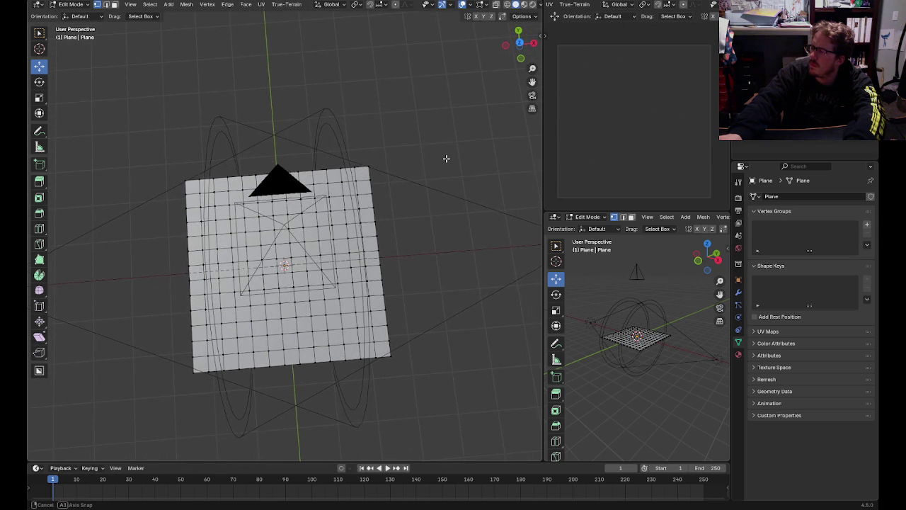
pyautogui.hotkey('ctrl', 'i')
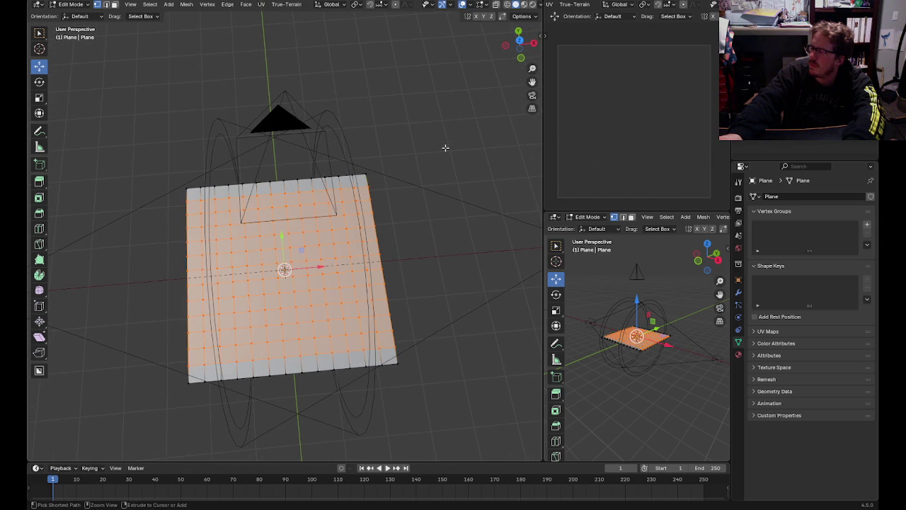
pyautogui.hotkey('ctrl', 'x')
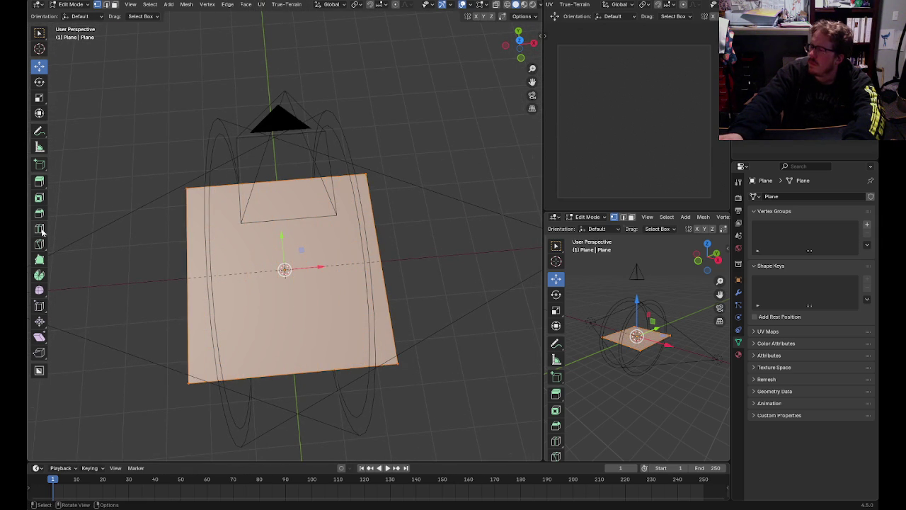
# - Loop-cut the plane with 13 vertical and 13 horizontal cuts
pyautogui.click(41, 229)
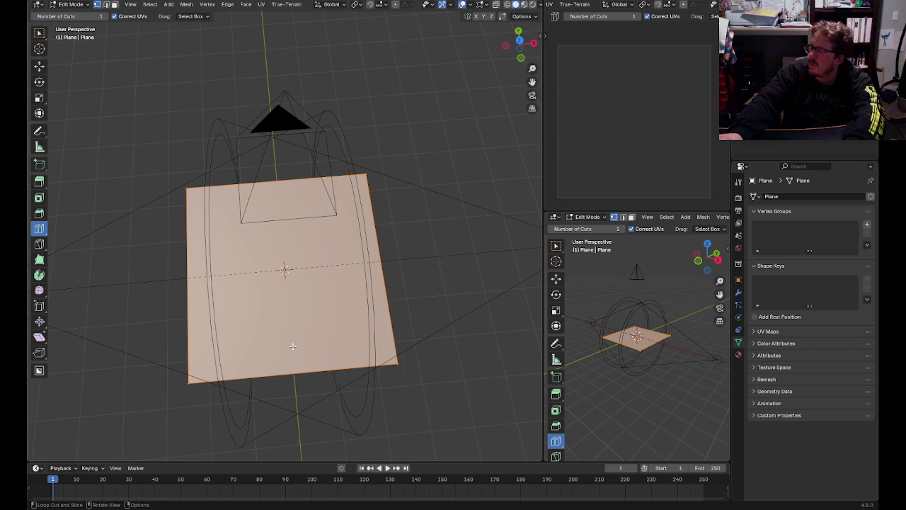
pyautogui.click(284, 369)
pyautogui.click(139, 373)
pyautogui.write('13')
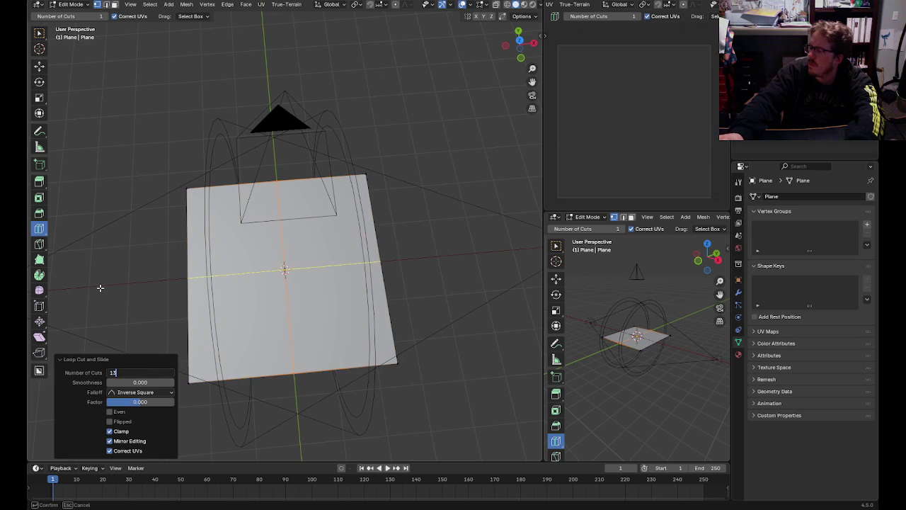
pyautogui.press('Return')
pyautogui.moveTo(184, 288); pyautogui.dragTo(171, 316)
pyautogui.click(141, 372)
pyautogui.write('13')
pyautogui.press('Return')
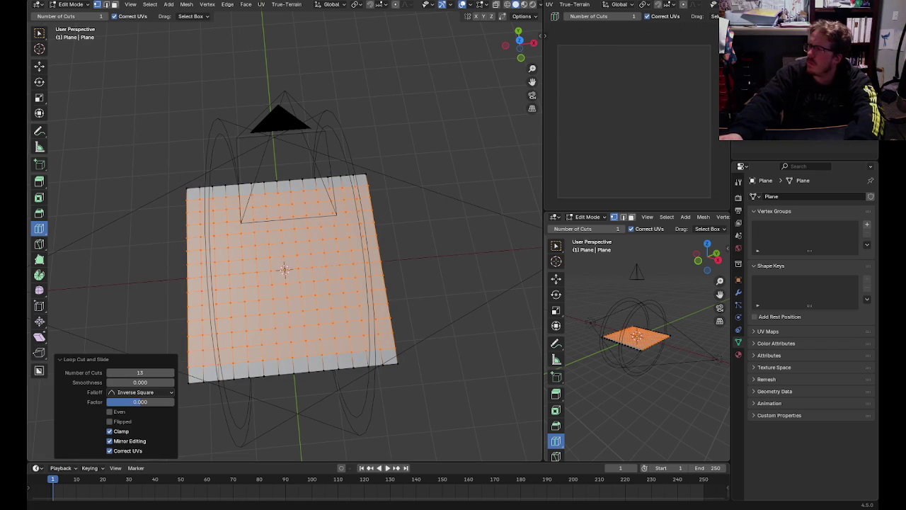
# - Deselect the mesh and return the plane to Object Mode
pyautogui.click(39, 65)
pyautogui.click(126, 99)
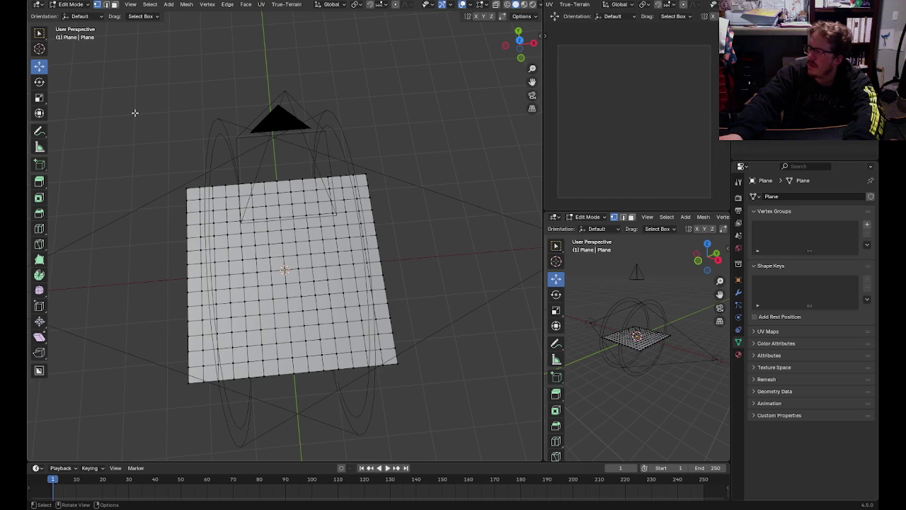
pyautogui.scroll(-3, 134, 113)
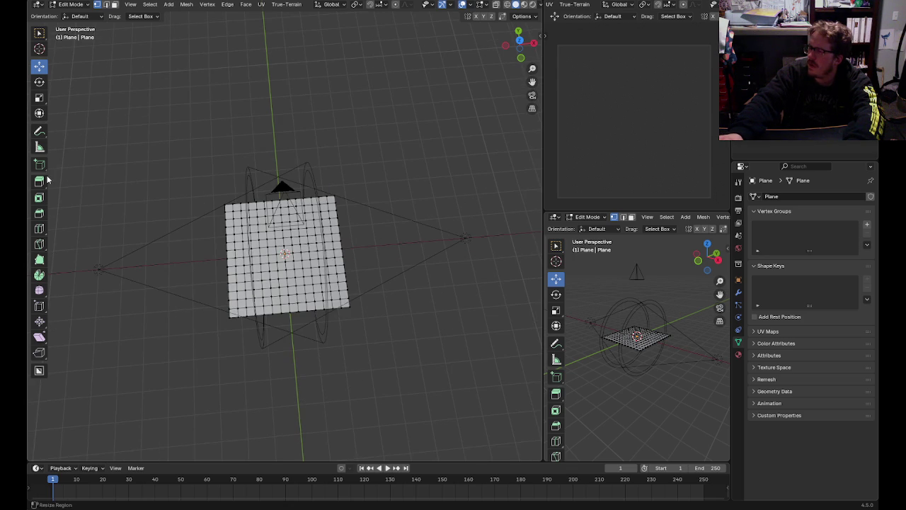
pyautogui.click(72, 6)
pyautogui.click(72, 14)
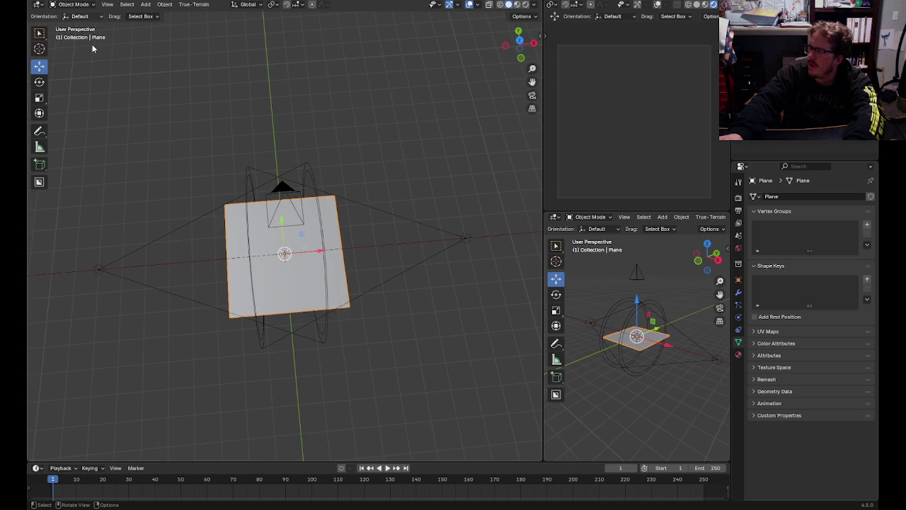
# - Add a cube mesh at the origin and zoom in on it
pyautogui.click(145, 4)
pyautogui.moveTo(158, 14)
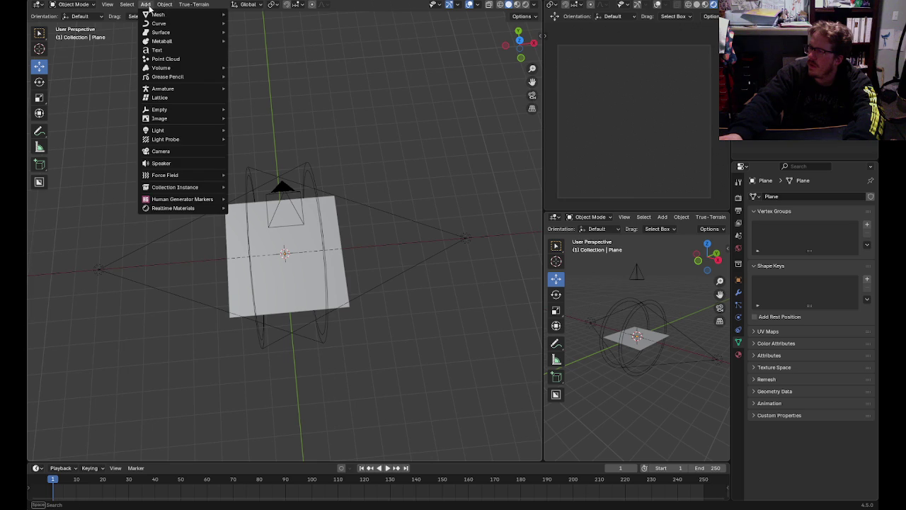
pyautogui.click(249, 23)
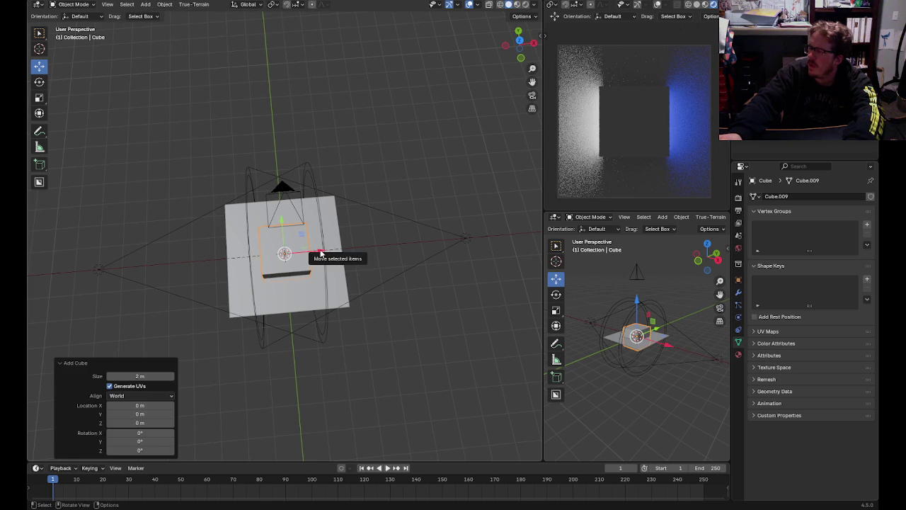
pyautogui.scroll(3, 317, 335)
pyautogui.scroll(2, 317, 336)
pyautogui.scroll(-2, 227, 186)
pyautogui.moveTo(227, 186); pyautogui.dragTo(283, 123, button='middle')
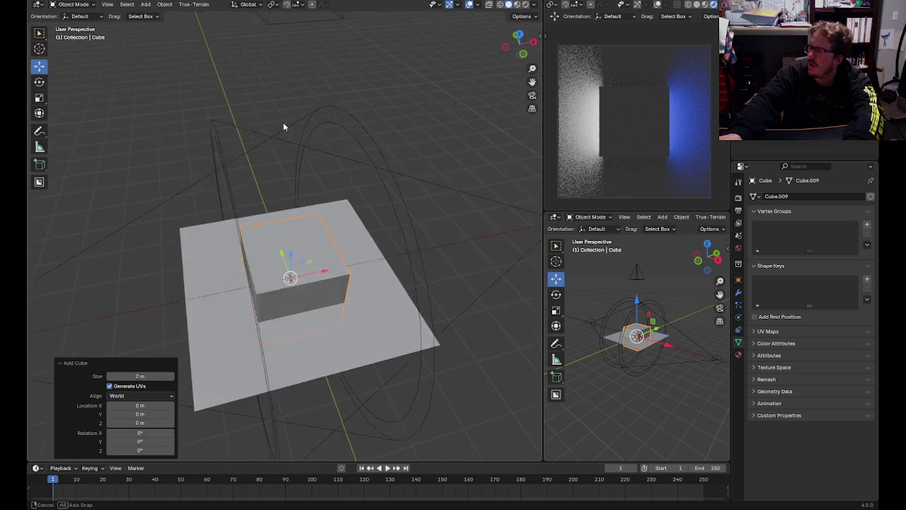
pyautogui.scroll(2, 276, 143)
# - Put the cube in Edit Mode and select its four top edges
pyautogui.click(73, 4)
pyautogui.click(73, 25)
pyautogui.hotkey('alt', 'a')
pyautogui.keyDown('alt'); pyautogui.click(260, 330); pyautogui.keyUp('alt')
pyautogui.hotkey('alt', 'a')
pyautogui.keyDown('alt'); pyautogui.click(233, 225); pyautogui.keyUp('alt')
pyautogui.hotkey('alt', 'a')
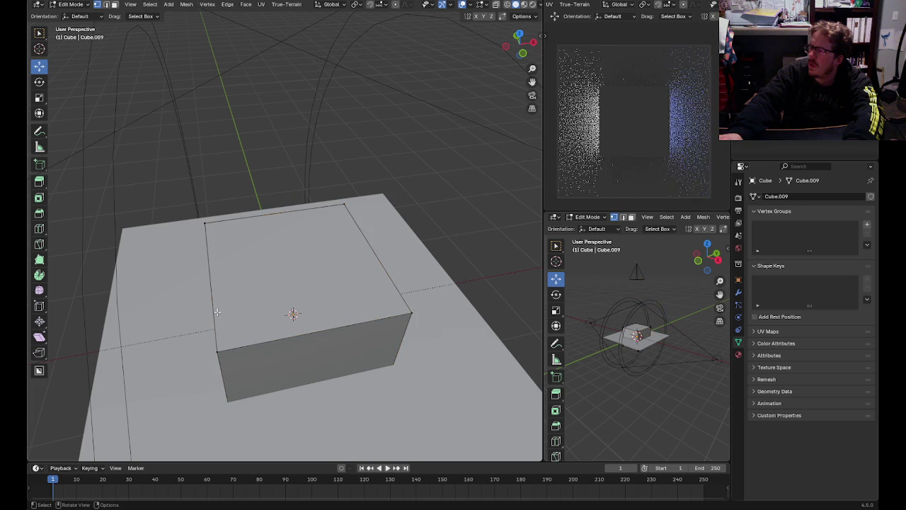
pyautogui.click(106, 4)
pyautogui.click(251, 200)
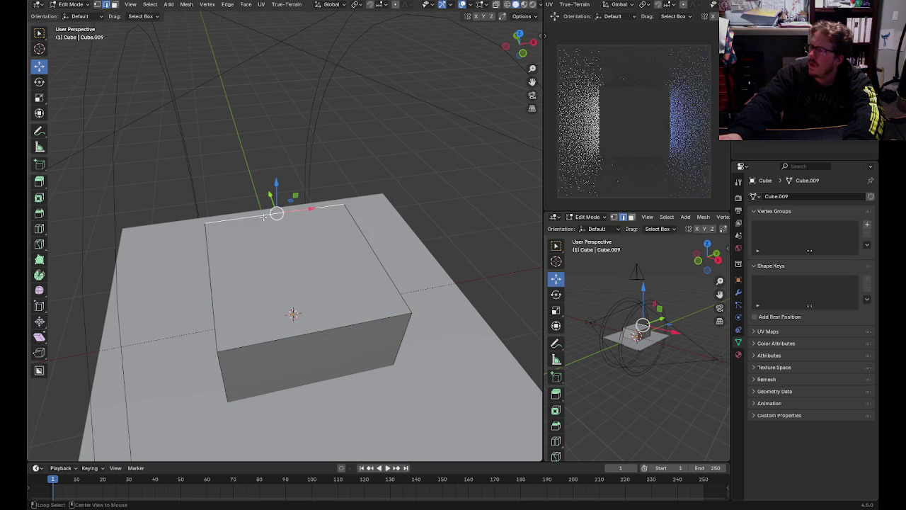
pyautogui.keyDown('shift'); pyautogui.click(207, 317); pyautogui.keyUp('shift')
pyautogui.keyDown('shift'); pyautogui.click(233, 224); pyautogui.keyUp('shift')
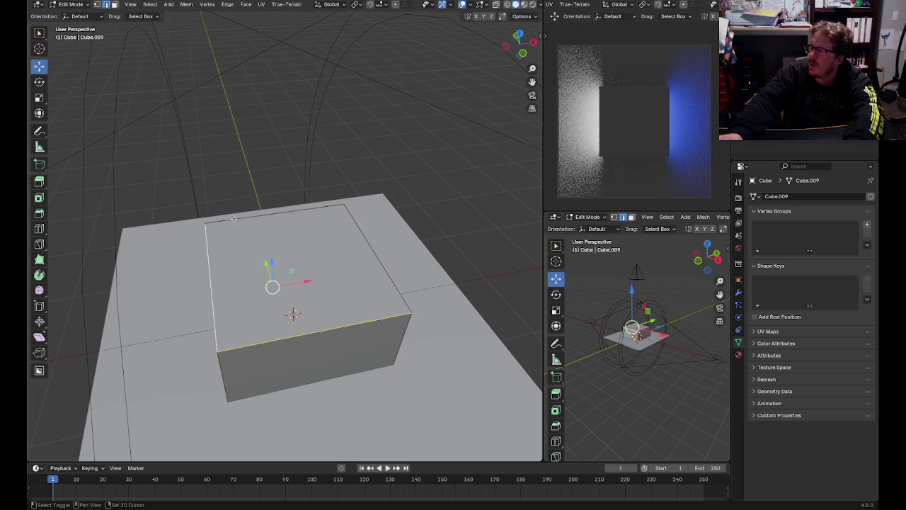
pyautogui.keyDown('shift'); pyautogui.click(381, 251); pyautogui.keyUp('shift')
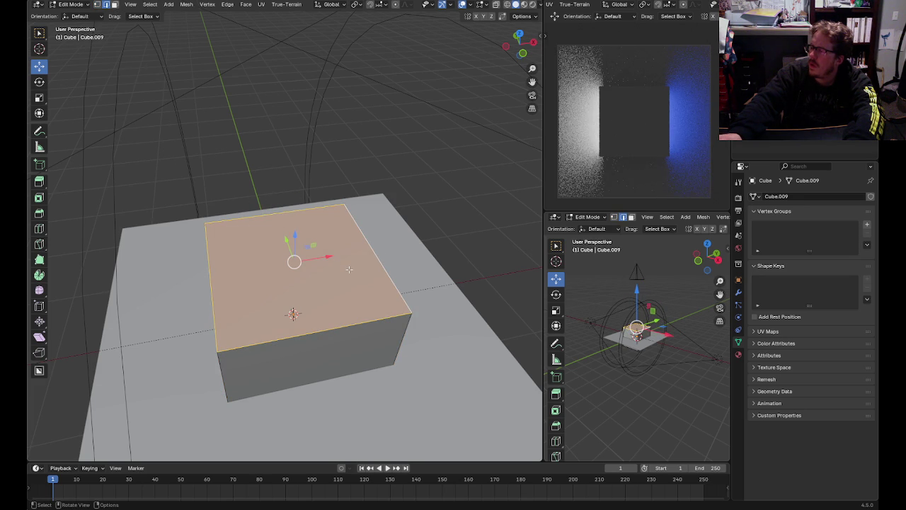
# - Bevel the cube's top edges with a 0.2 m width and one segment
pyautogui.click(39, 213)
pyautogui.moveTo(295, 226)
pyautogui.mouseDown()
pyautogui.moveTo(320, 202)
pyautogui.moveTo(318, 219)
pyautogui.moveTo(323, 196)
pyautogui.moveTo(323, 204)
pyautogui.mouseUp()
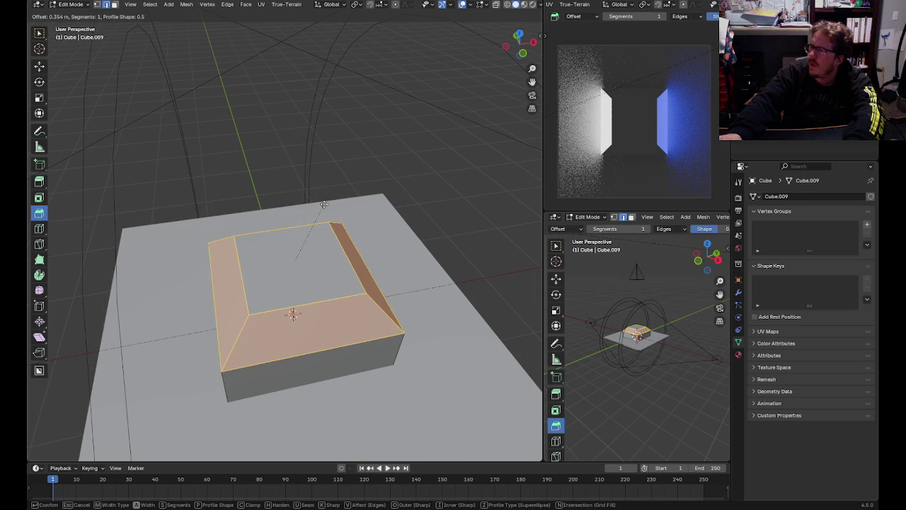
pyautogui.click(323, 205)
pyautogui.click(163, 315)
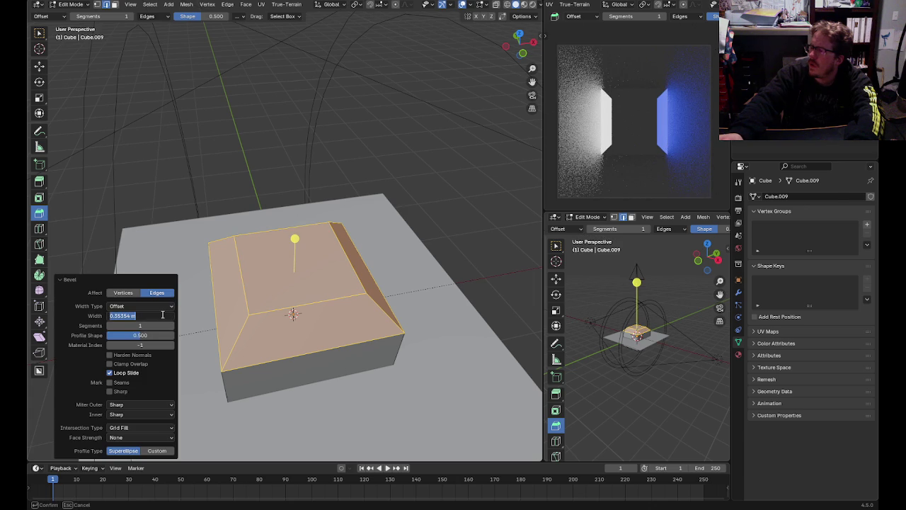
pyautogui.write('0.3')
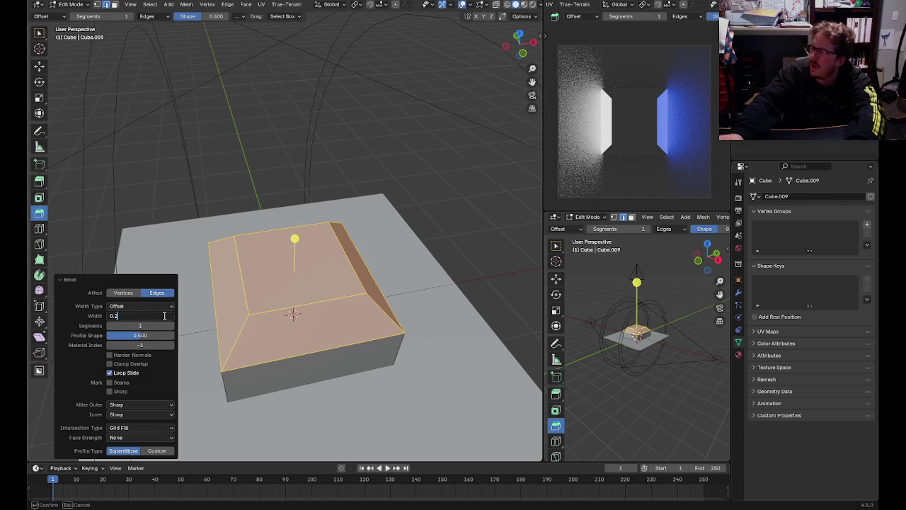
pyautogui.press('Return')
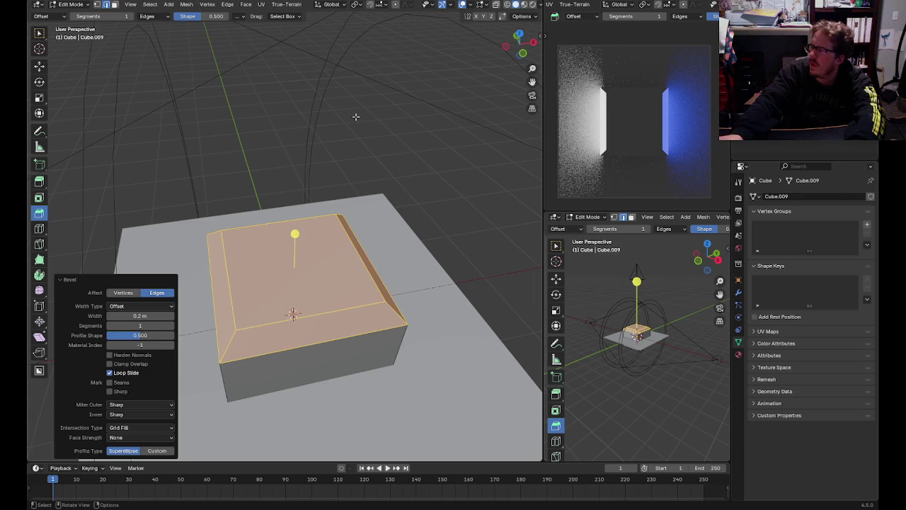
pyautogui.click(359, 114)
pyautogui.moveTo(358, 115); pyautogui.dragTo(347, 134, button='middle')
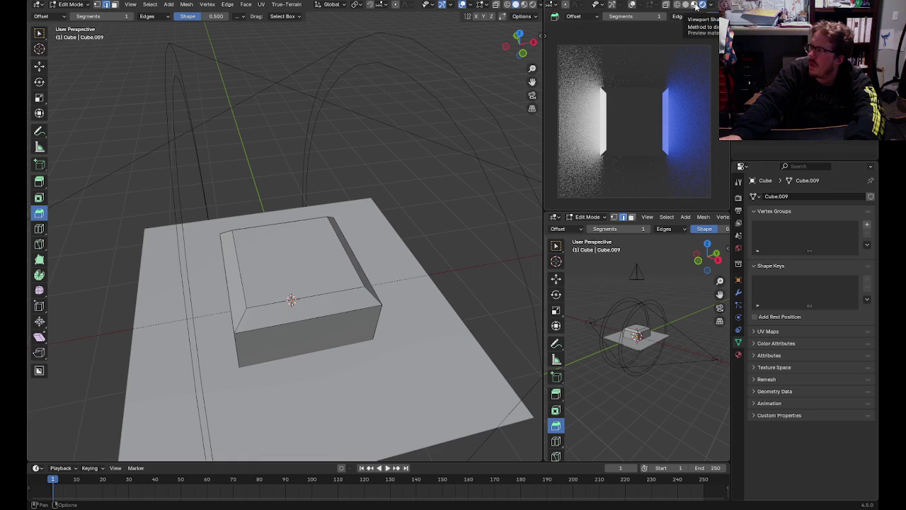
# - Review the Render Properties Sampling subpanels: Lights, Advanced, Path Guiding and Denoise
pyautogui.click(738, 199)
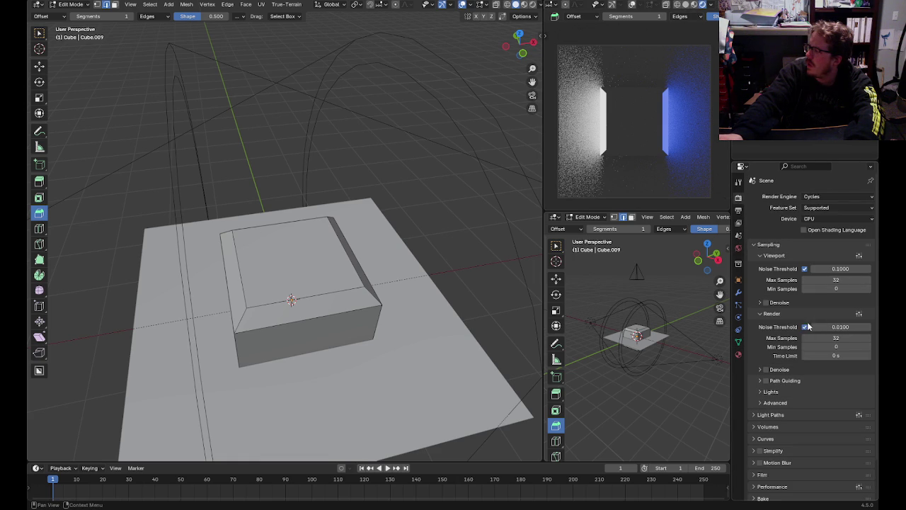
pyautogui.click(770, 392)
pyautogui.click(765, 393)
pyautogui.click(762, 403)
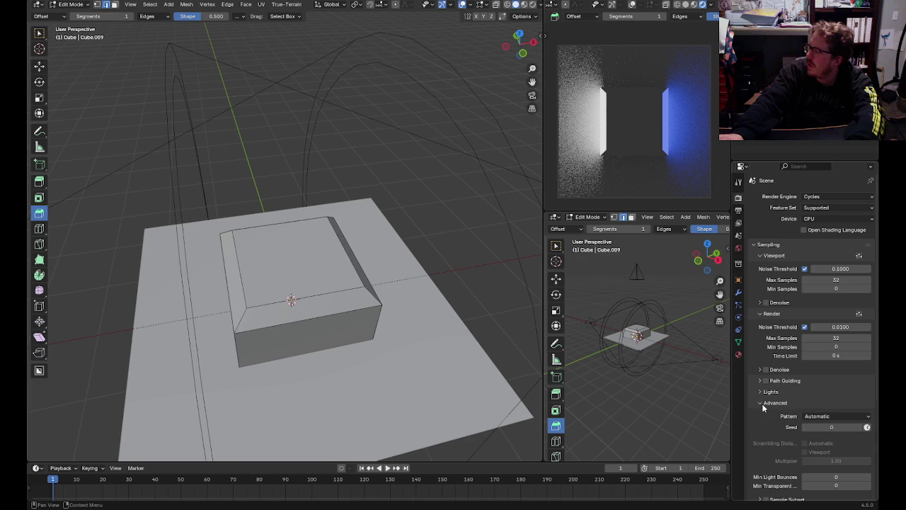
pyautogui.click(762, 401)
pyautogui.click(763, 392)
pyautogui.click(763, 392)
pyautogui.click(761, 381)
pyautogui.click(761, 381)
pyautogui.click(761, 371)
pyautogui.click(762, 371)
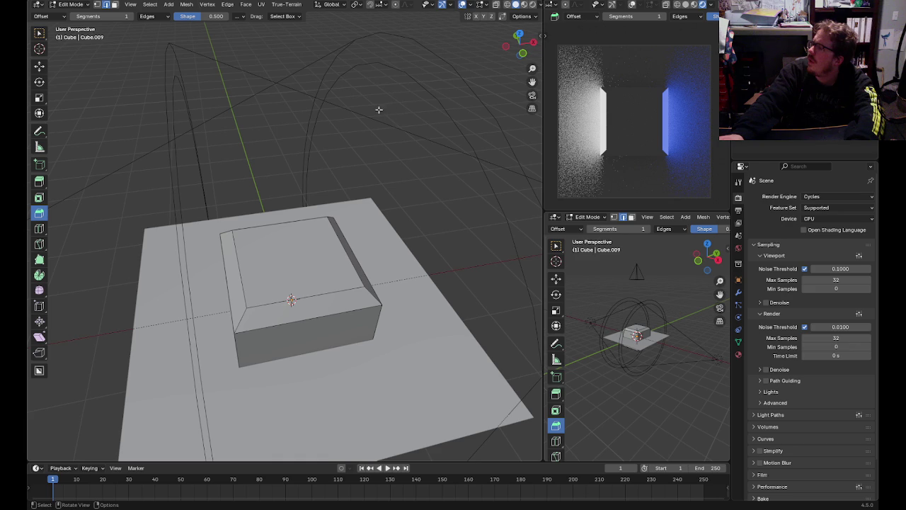
# - Switch to vertex select and return the cube to Object Mode
pyautogui.press('1')
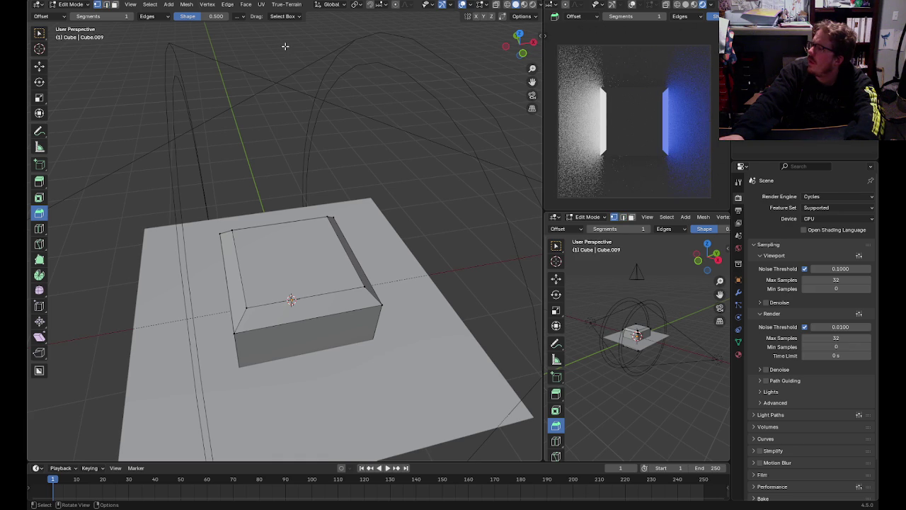
pyautogui.click(71, 5)
pyautogui.click(71, 17)
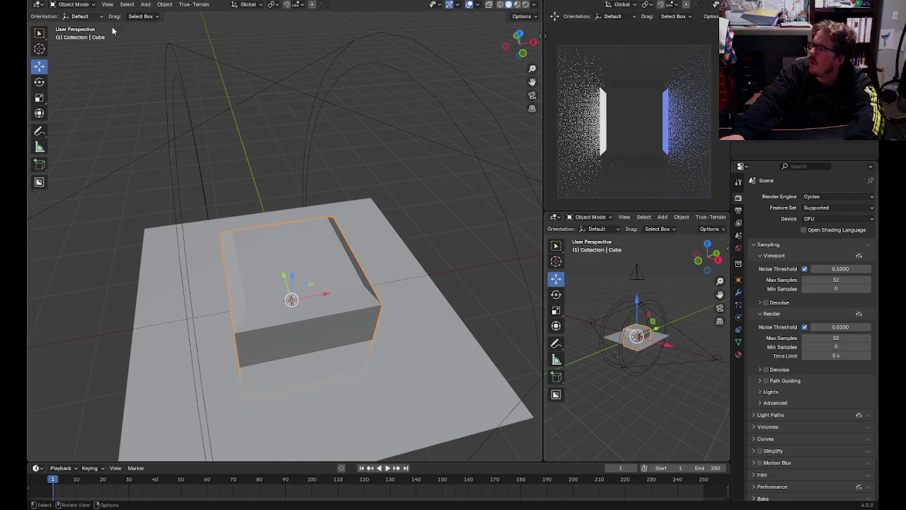
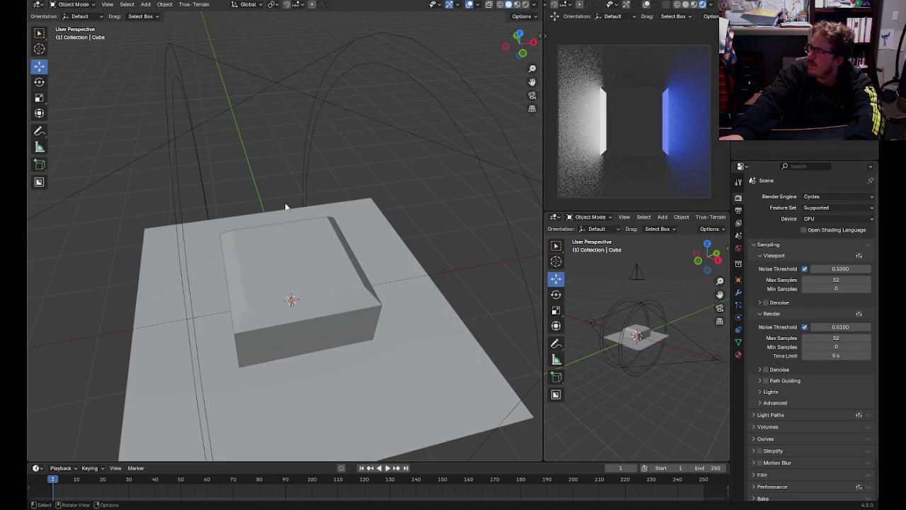
# - Move the cube well away from the plane along the Y axis
pyautogui.scroll(-5, 315, 266)
pyautogui.moveTo(315, 267); pyautogui.dragTo(315, 266, button='middle')
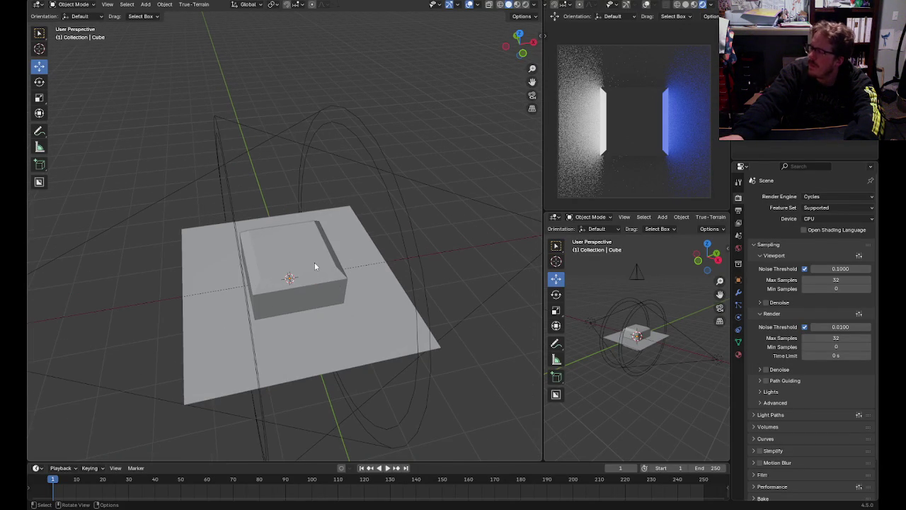
pyautogui.click(315, 267)
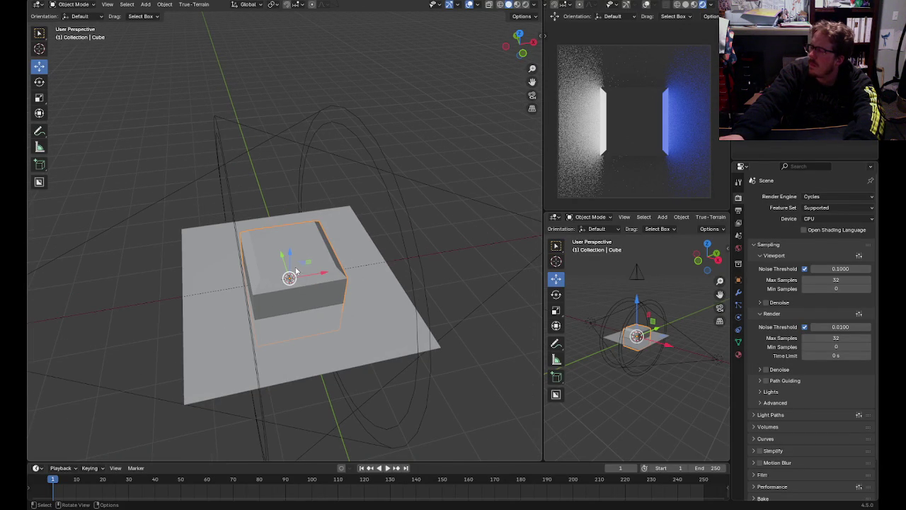
pyautogui.scroll(-3, 284, 261)
pyautogui.moveTo(282, 235); pyautogui.dragTo(326, 375)
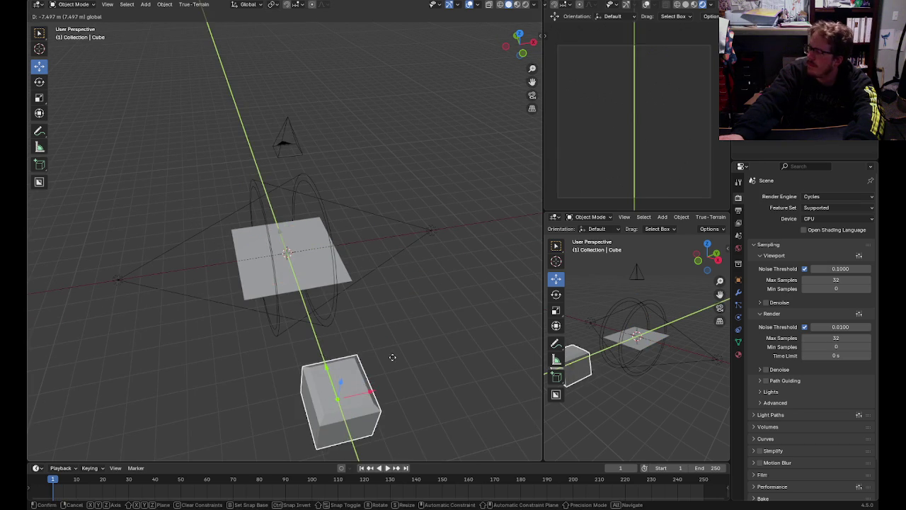
pyautogui.click(402, 349)
# - Give the plane a new Geometry Nodes tree in the node-editing workspace
pyautogui.click(317, 269)
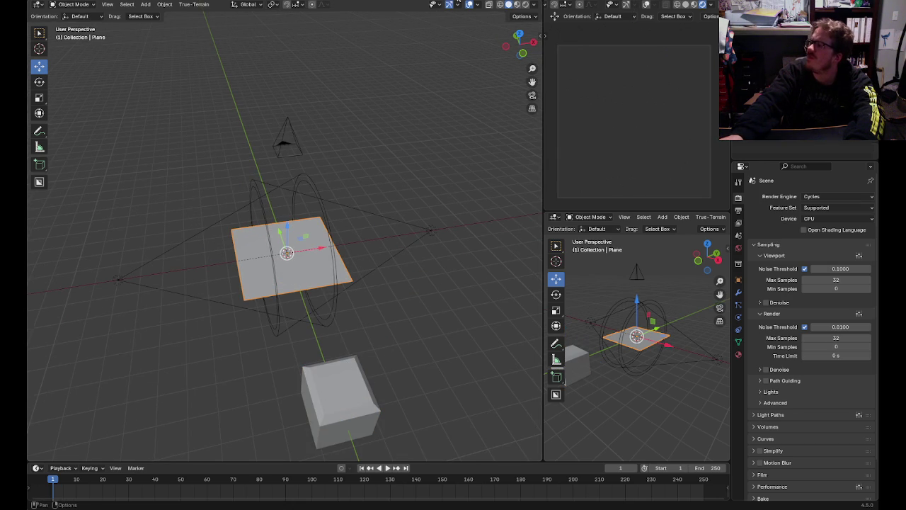
pyautogui.hotkey('ctrl', 'pagedown')
pyautogui.click(360, 240)
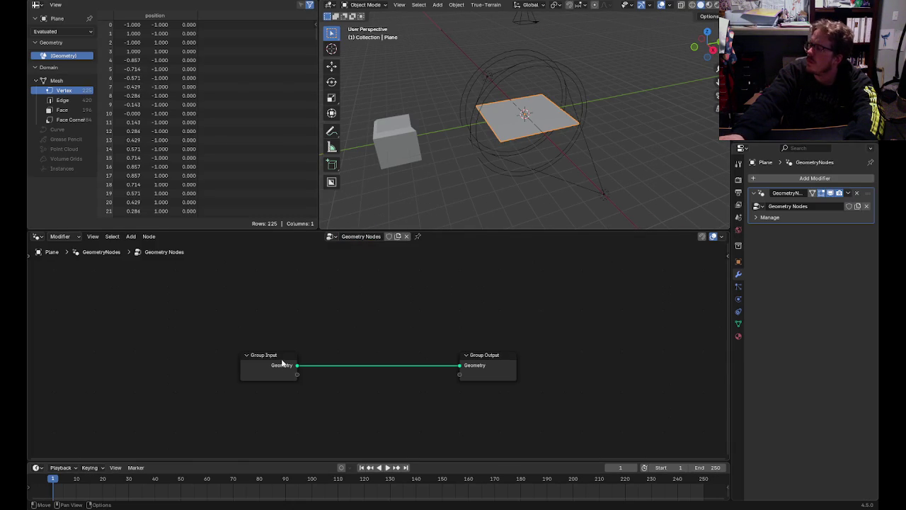
# - Add a Mesh to Points node fed by the plane geometry from Group Input
pyautogui.moveTo(279, 355); pyautogui.dragTo(226, 320)
pyautogui.rightClick(371, 387)
pyautogui.hotkey('shift', 'a')
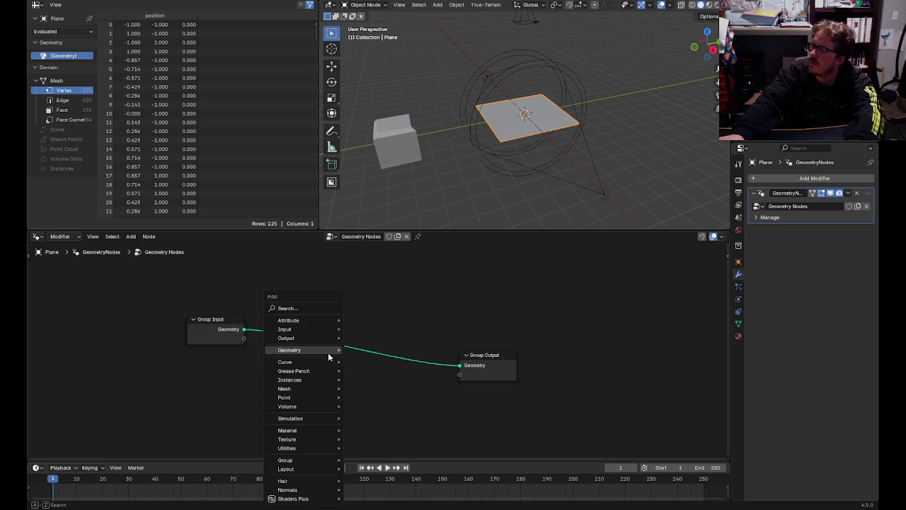
pyautogui.write('an')
pyautogui.press('BackSpace')
pyautogui.press('BackSpace')
pyautogui.write('point')
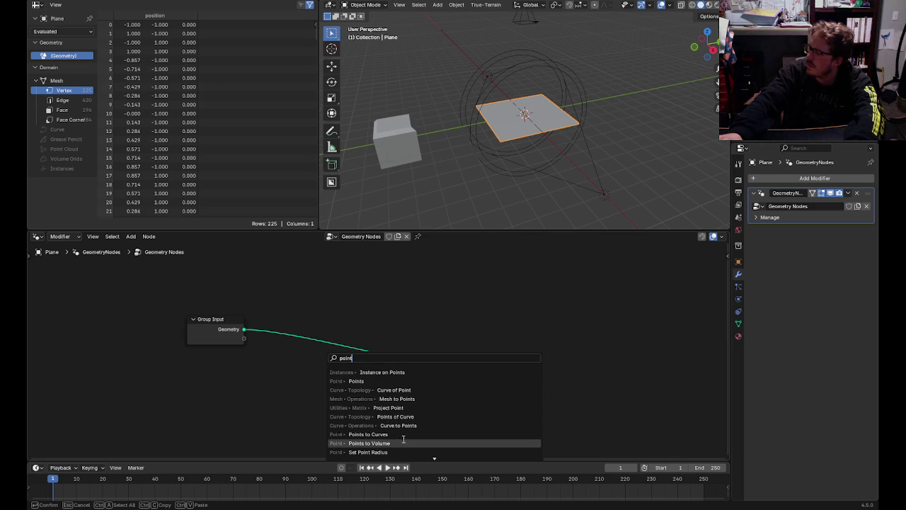
pyautogui.click(397, 399)
pyautogui.click(298, 366)
pyautogui.moveTo(459, 366)
pyautogui.mouseDown()
pyautogui.moveTo(321, 376)
pyautogui.moveTo(298, 396)
pyautogui.mouseUp()
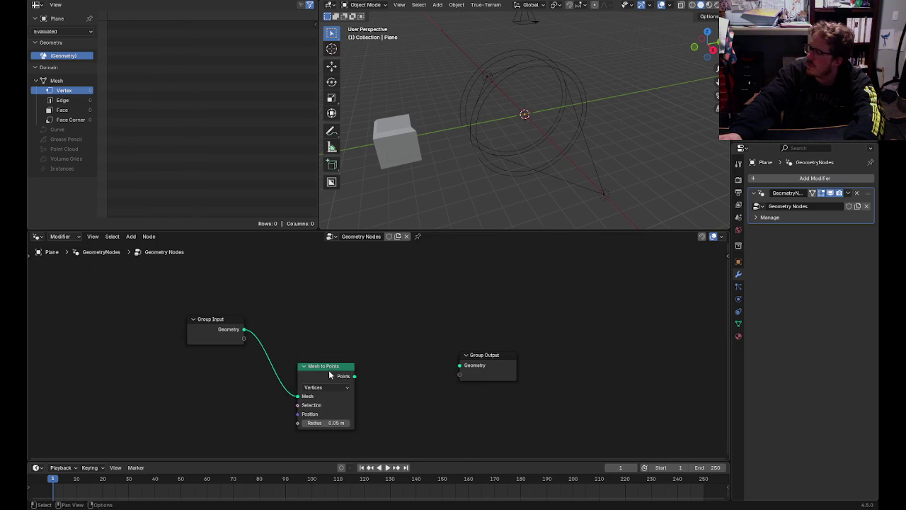
pyautogui.moveTo(329, 370); pyautogui.dragTo(332, 339)
# - Delete Group Output and add an Object Info node linked into Mesh to Points
pyautogui.click(486, 359)
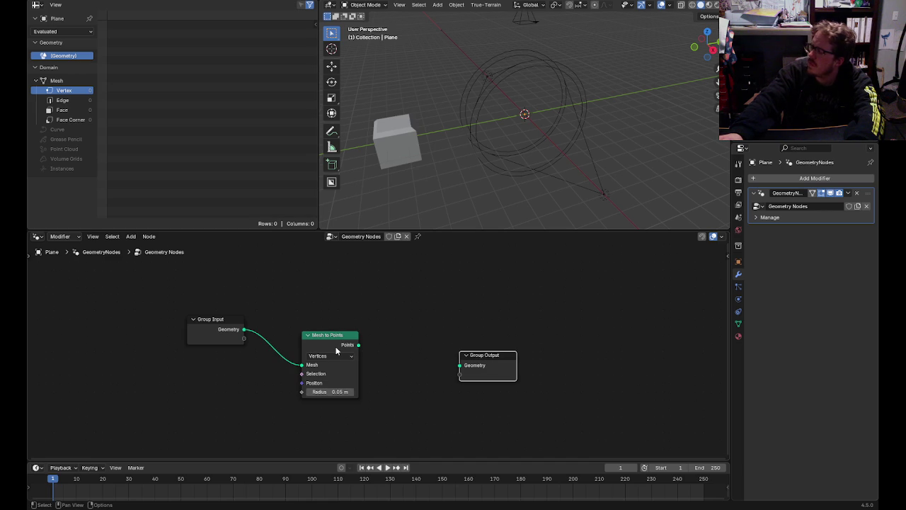
pyautogui.press('x')
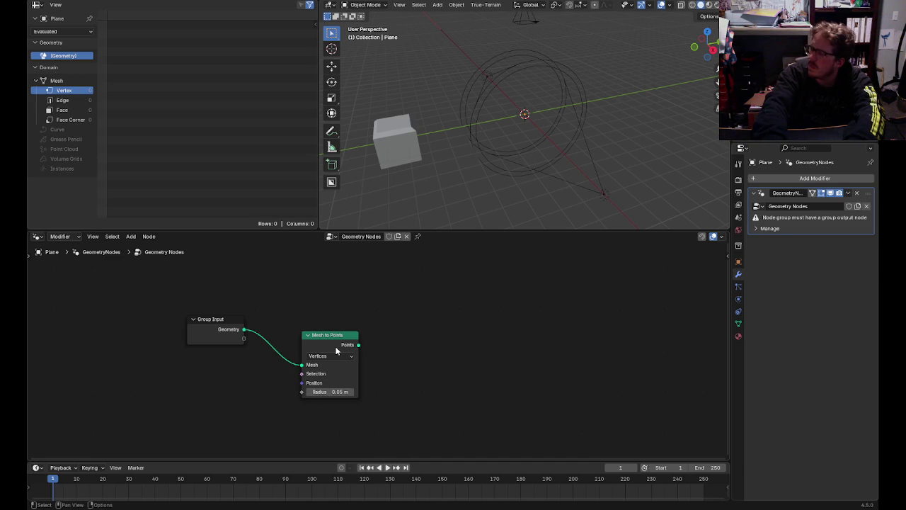
pyautogui.hotkey('shift', 'a')
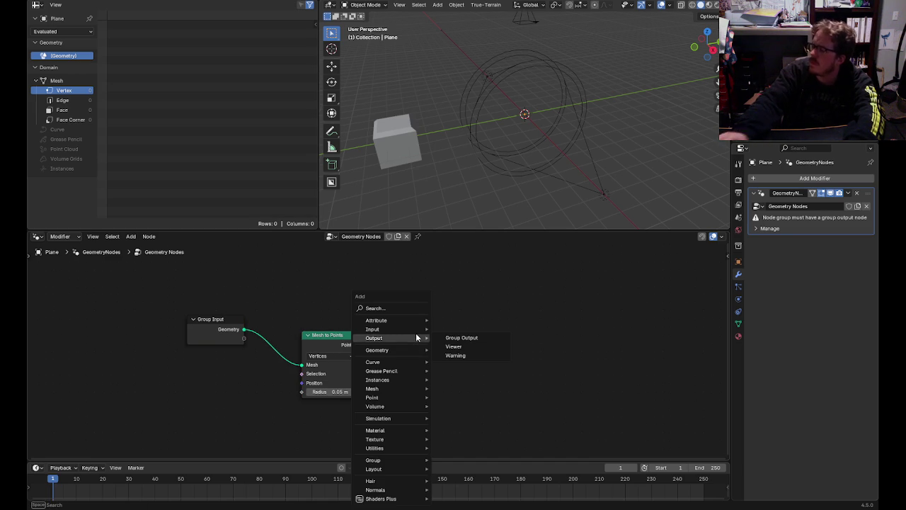
pyautogui.write('objec')
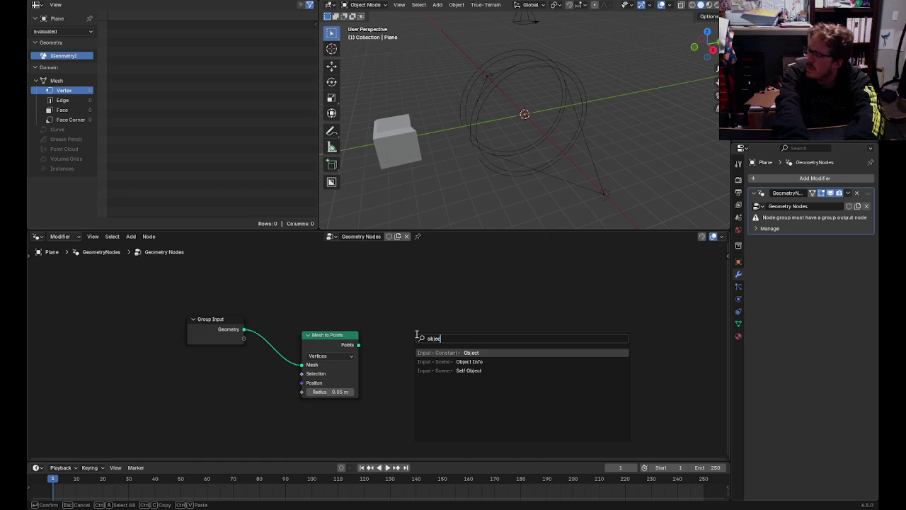
pyautogui.press('Down')
pyautogui.press('Return')
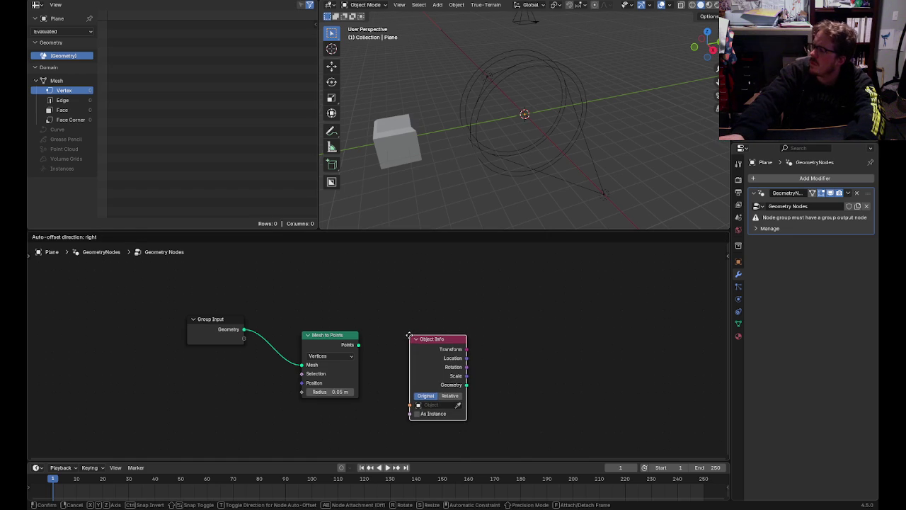
pyautogui.click(410, 332)
pyautogui.moveTo(410, 337); pyautogui.dragTo(168, 366)
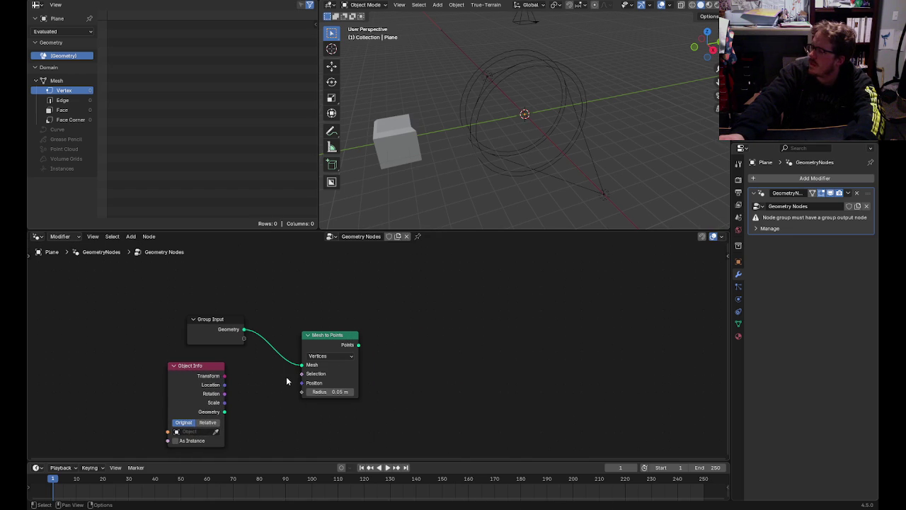
pyautogui.moveTo(224, 412); pyautogui.dragTo(301, 365)
pyautogui.click(318, 347)
# - Replace Mesh to Points with Instance on Points, instancing the Cube from Object Info onto the plane
pyautogui.press('x')
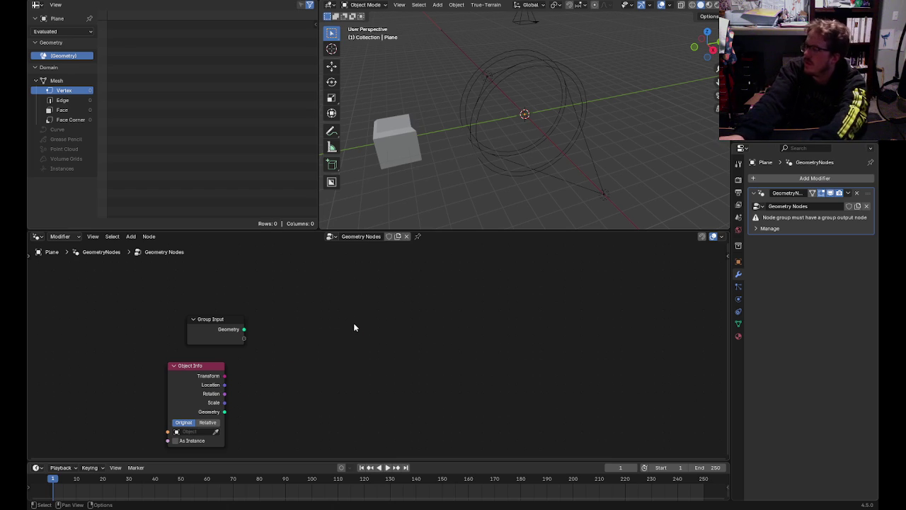
pyautogui.hotkey('shift', 'a')
pyautogui.write('instan')
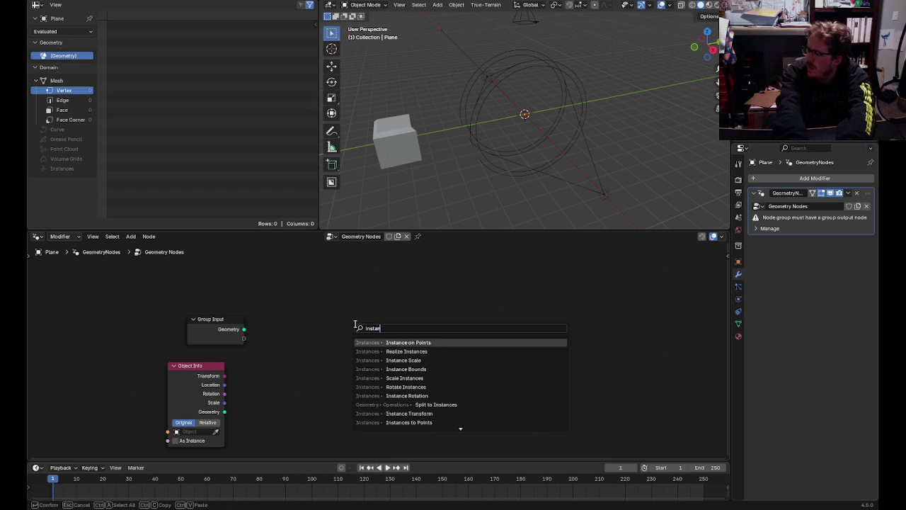
pyautogui.press('Return')
pyautogui.click(308, 310)
pyautogui.moveTo(244, 331); pyautogui.dragTo(312, 333)
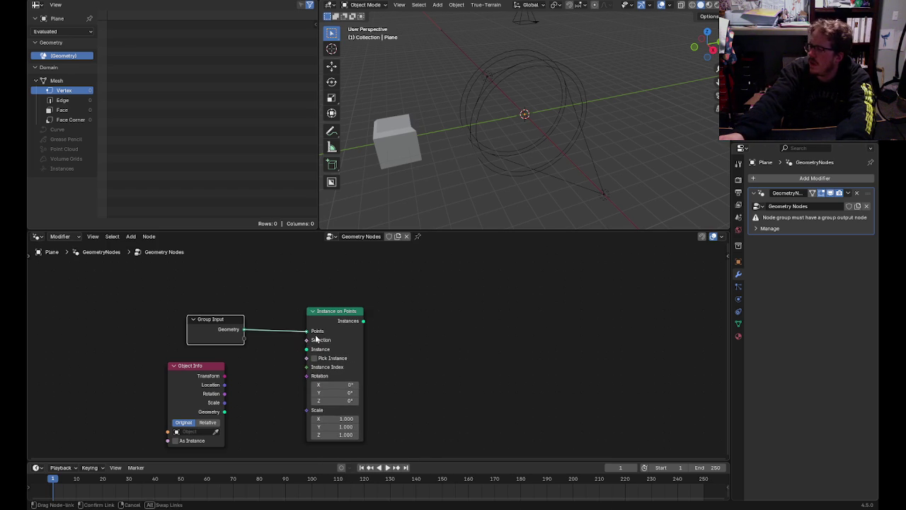
pyautogui.click(198, 431)
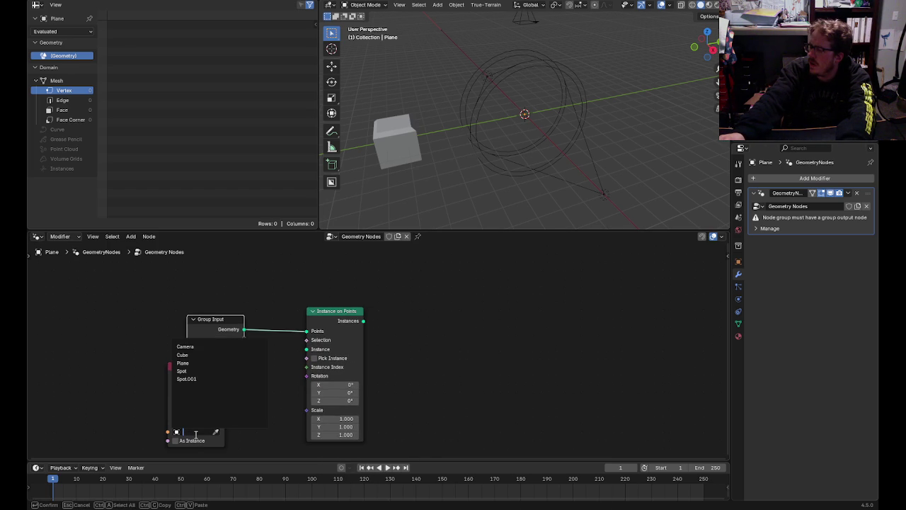
pyautogui.click(215, 363)
pyautogui.moveTo(225, 412); pyautogui.dragTo(306, 349)
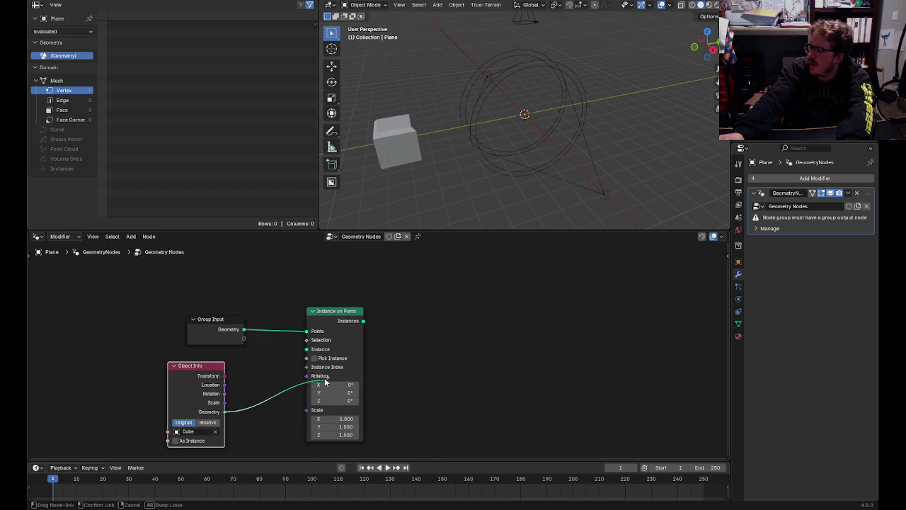
# - Add a Group Output node fed by the Instances output
pyautogui.click(446, 346)
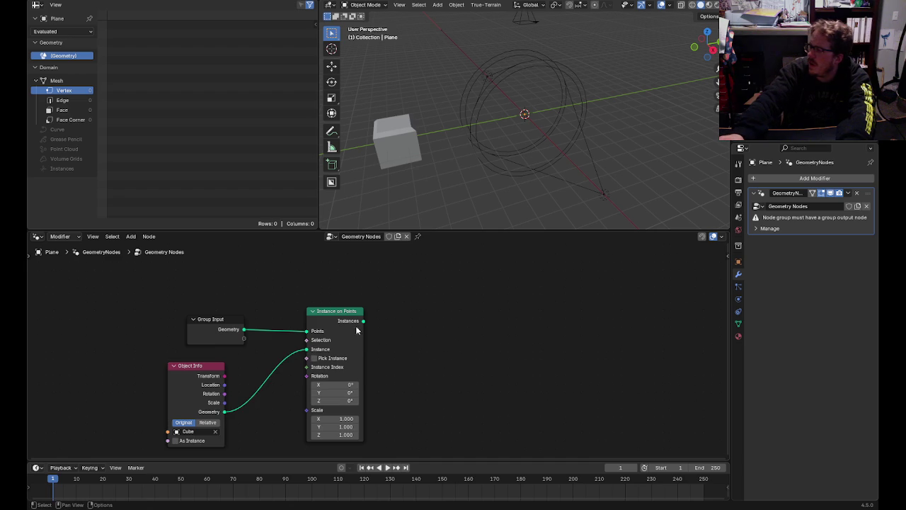
pyautogui.hotkey('shift', 'a')
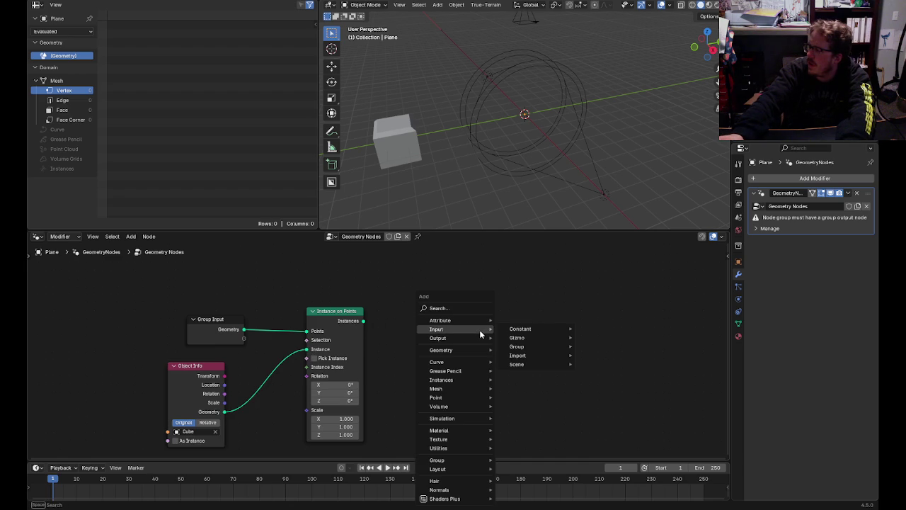
pyautogui.write('out')
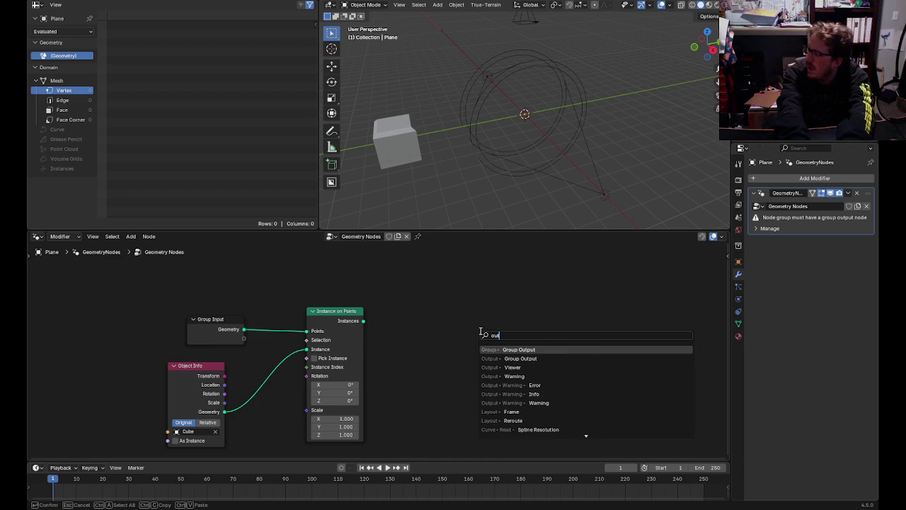
pyautogui.press('Return')
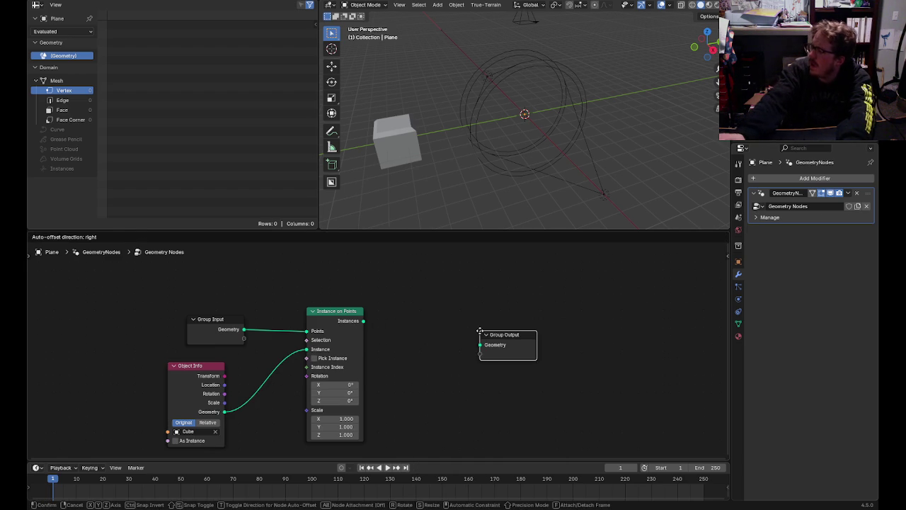
pyautogui.click(480, 333)
pyautogui.moveTo(363, 321); pyautogui.dragTo(479, 342)
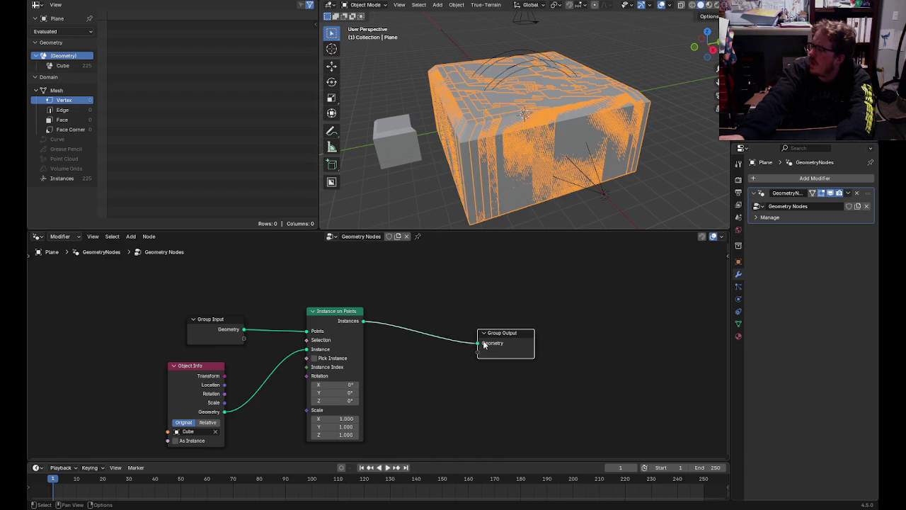
# - Set the Instance on Points scale to 0.1 on X, Y and Z
pyautogui.moveTo(342, 313); pyautogui.dragTo(375, 298)
pyautogui.click(368, 405)
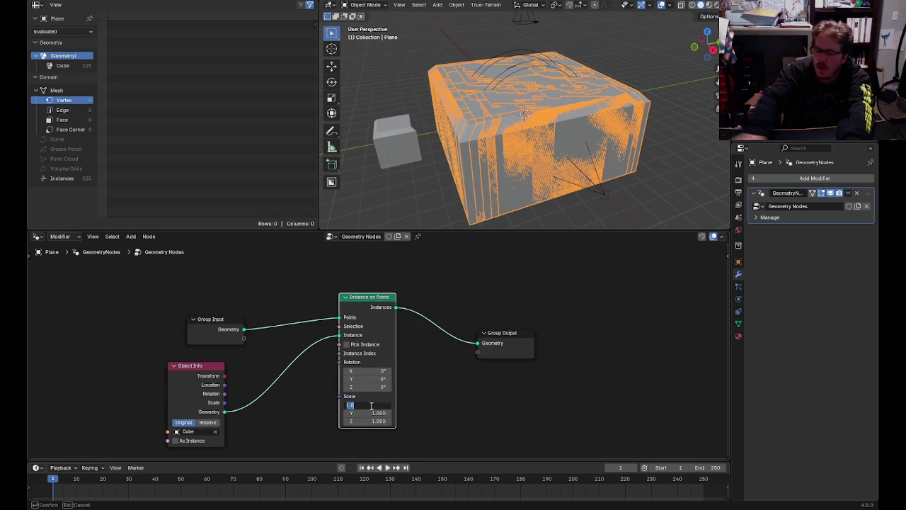
pyautogui.write('0.1')
pyautogui.press('Tab')
pyautogui.write('0.1')
pyautogui.press('Tab')
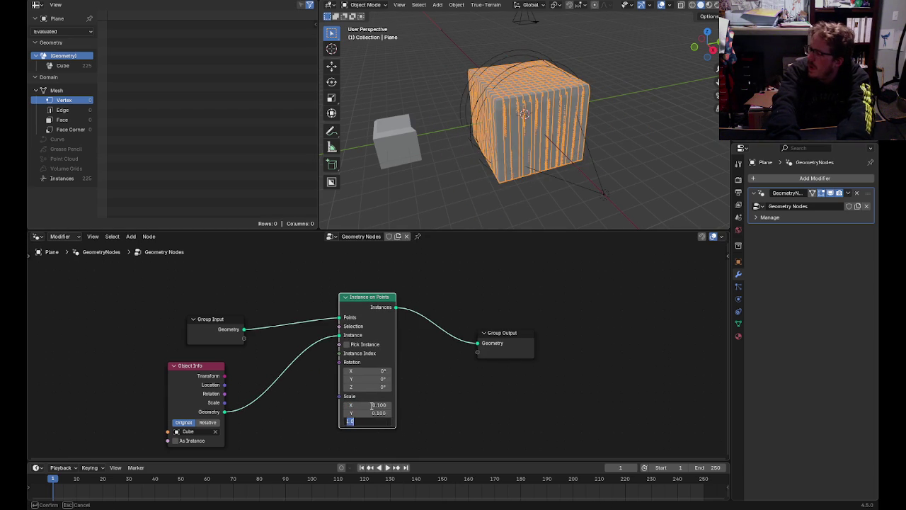
pyautogui.write('0.1')
pyautogui.press('Return')
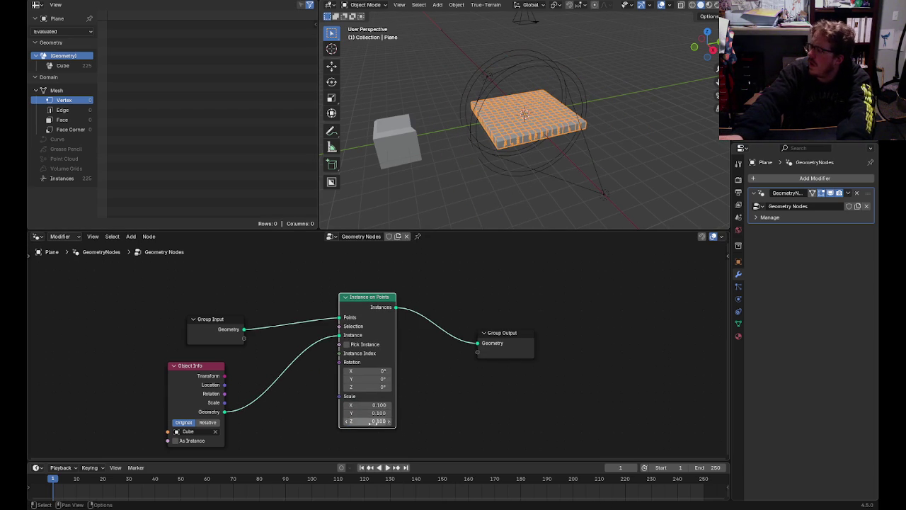
# - Reduce the instance scale to 0.05 on all axes and view through the camera
pyautogui.click(382, 404)
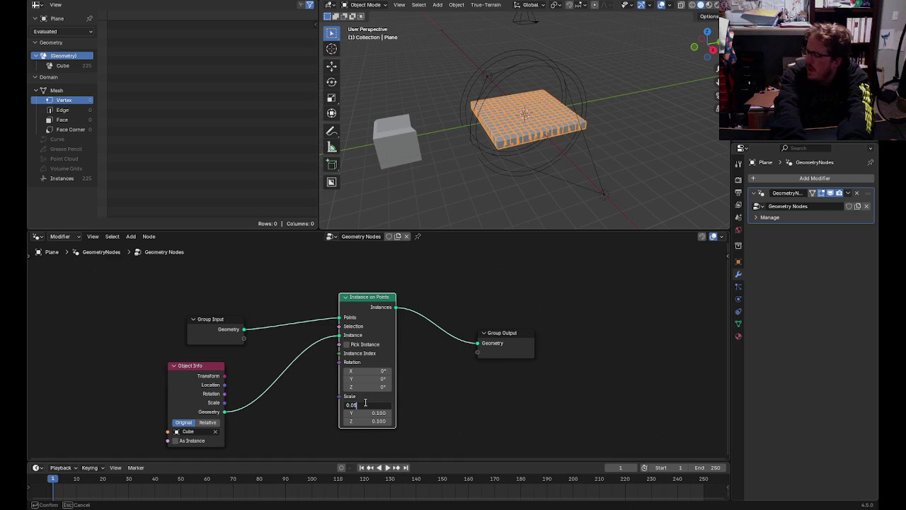
pyautogui.press('Return')
pyautogui.click(365, 404)
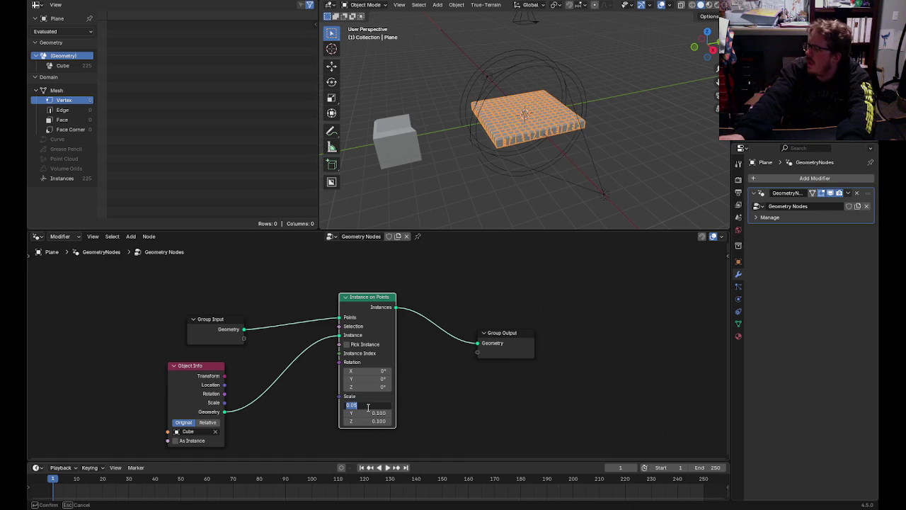
pyautogui.press('Return')
pyautogui.click(368, 413)
pyautogui.write('0.05')
pyautogui.press('Return')
pyautogui.click(375, 421)
pyautogui.write('0.05')
pyautogui.press('Return')
pyautogui.click(527, 207)
pyautogui.moveTo(704, 42); pyautogui.dragTo(711, 53)
pyautogui.click(716, 97)
# - Adjust the instance scale to finish at 0.06 on all three axes
pyautogui.click(376, 412)
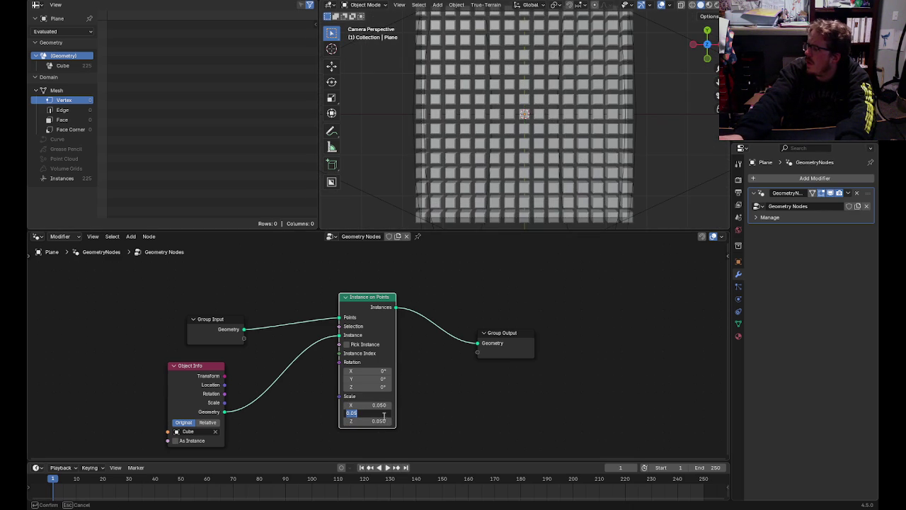
pyautogui.write('0.05')
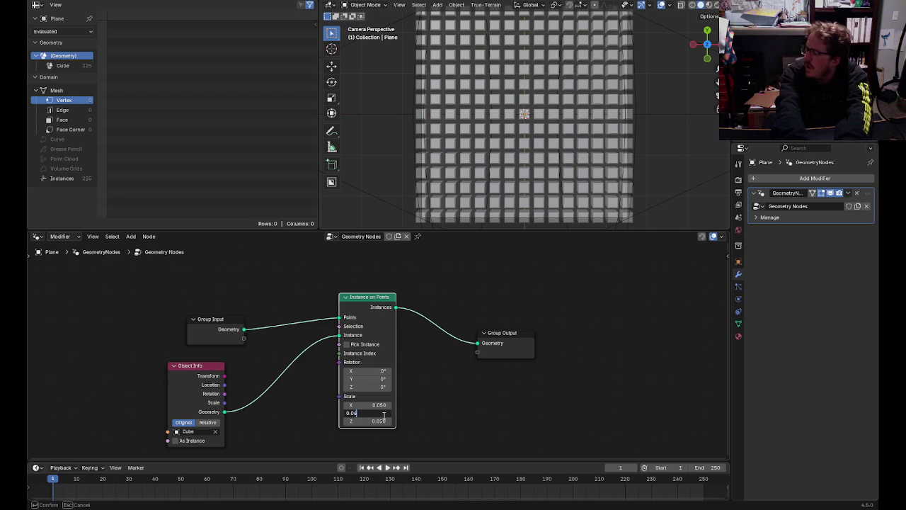
pyautogui.press('Tab')
pyautogui.write('0.06')
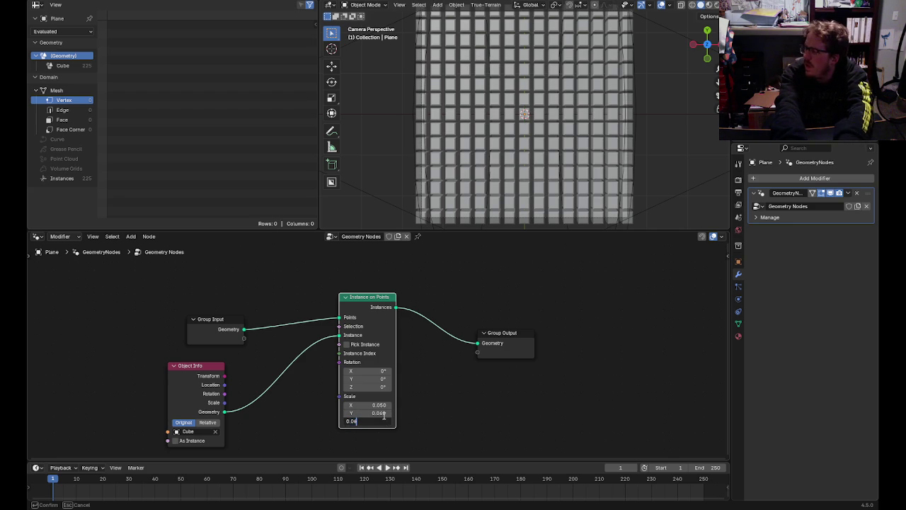
pyautogui.press('Return')
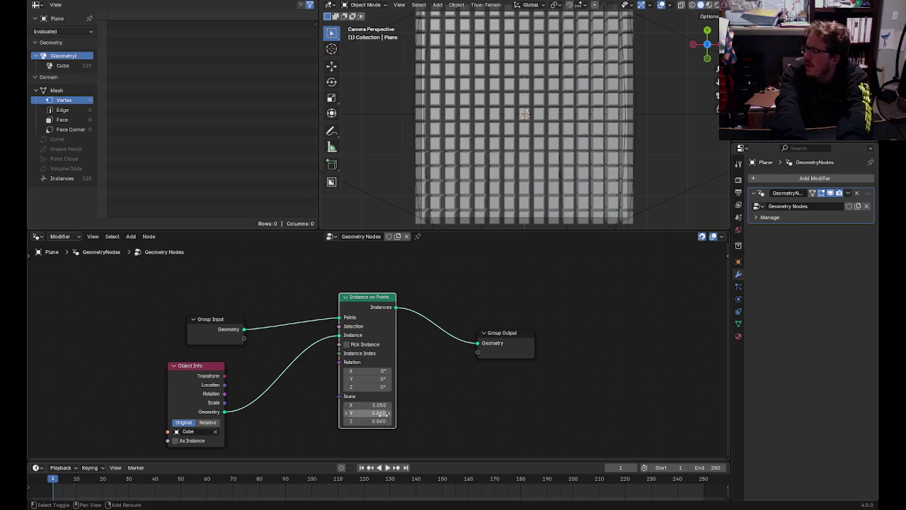
pyautogui.click(383, 406)
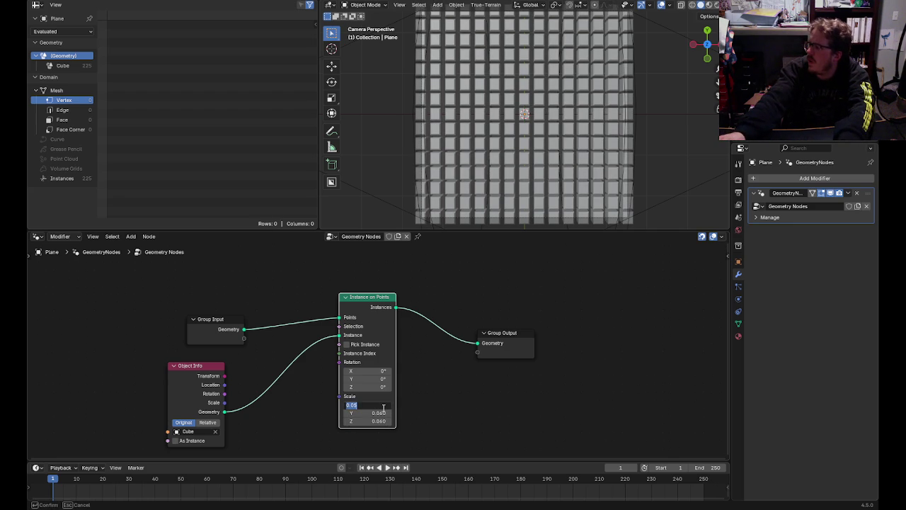
pyautogui.write('0.06')
pyautogui.press('Return')
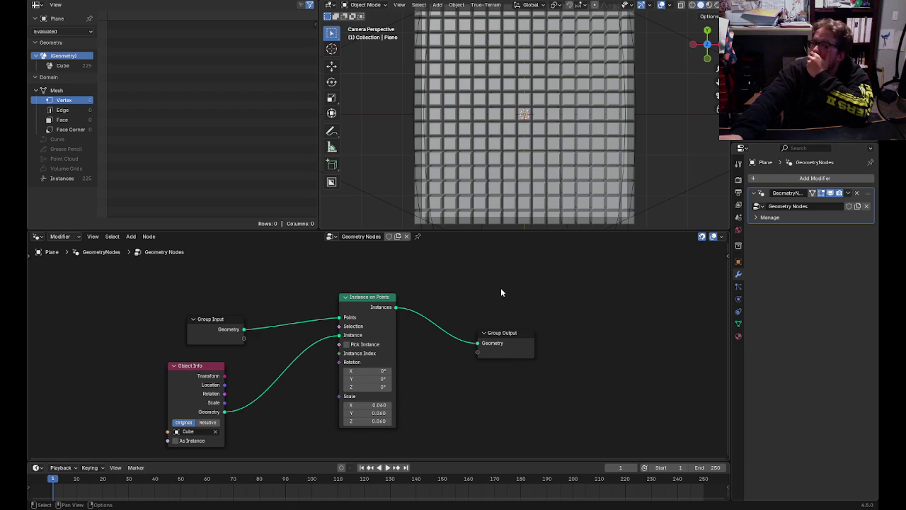
pyautogui.scroll(-3, 406, 160)
pyautogui.scroll(3, 406, 160)
pyautogui.scroll(-1, 406, 160)
# - Preview the grid through the camera in Rendered viewport shading
pyautogui.press('KP_0')
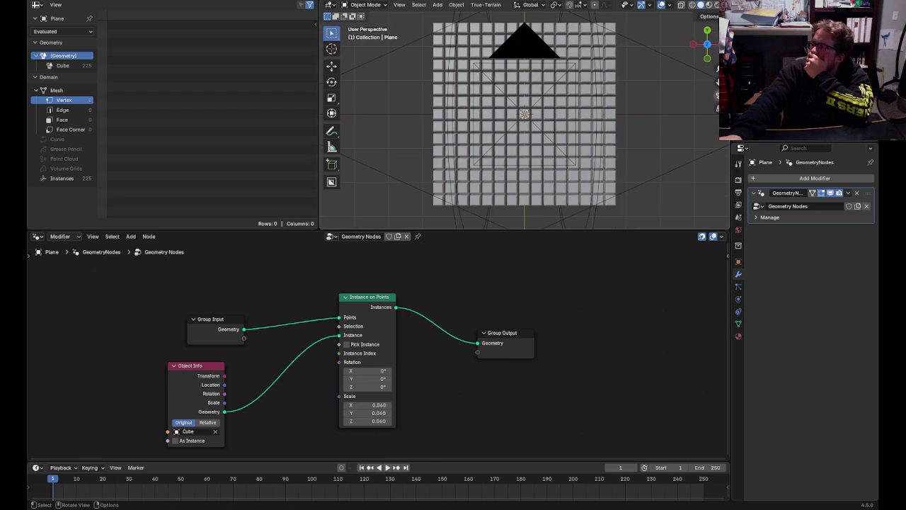
pyautogui.press('KP_0')
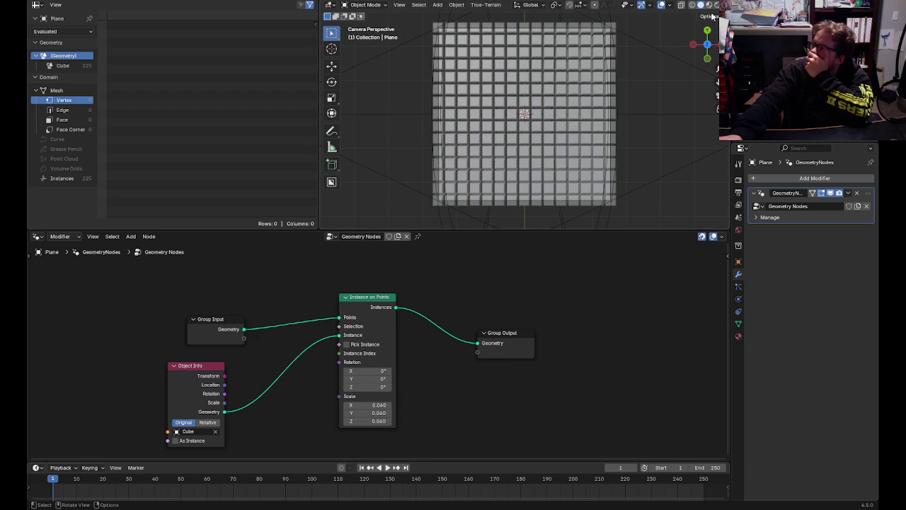
pyautogui.click(717, 5)
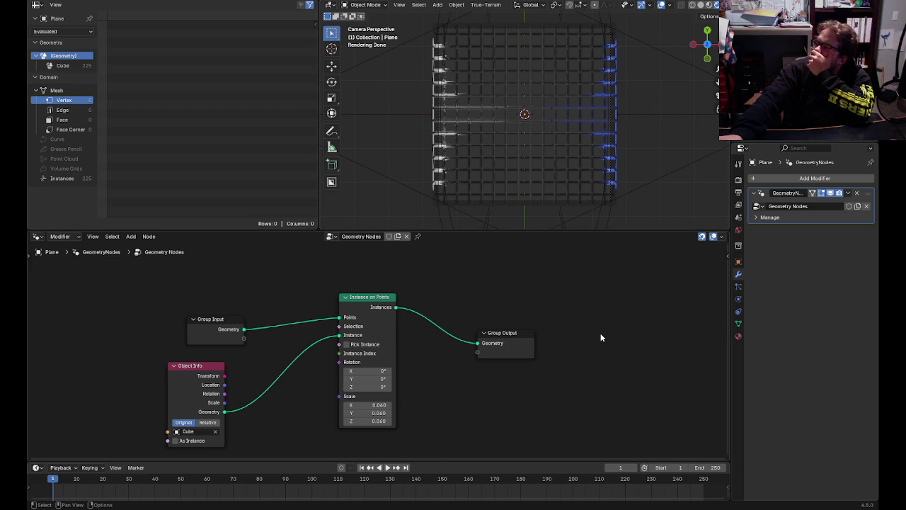
# - Set the Instance on Points scale to 0.07 on X, Y and Z
pyautogui.click(379, 405)
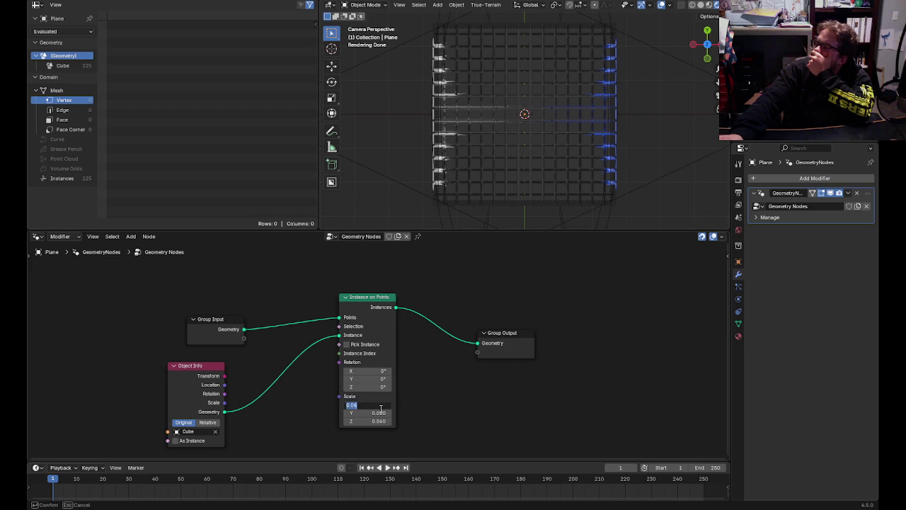
pyautogui.write('0.07')
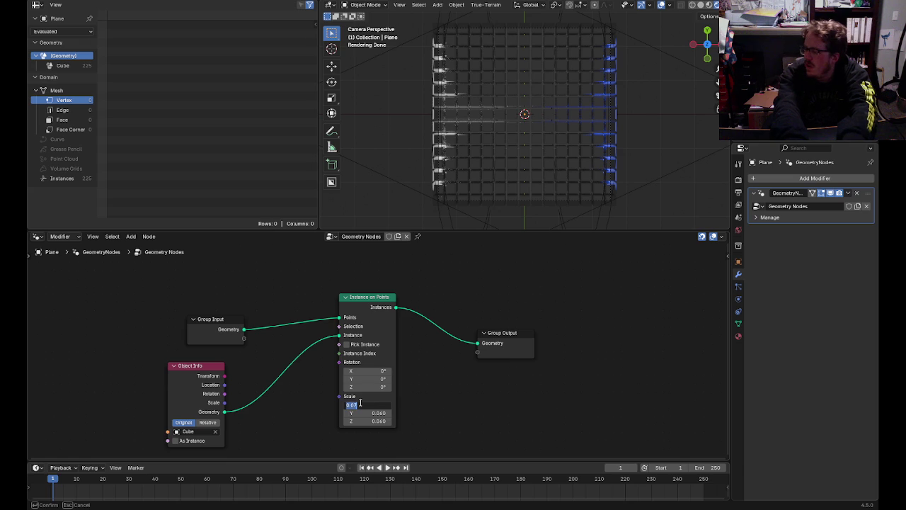
pyautogui.press('Tab')
pyautogui.write('0.07')
pyautogui.press('Tab')
pyautogui.write('0.07')
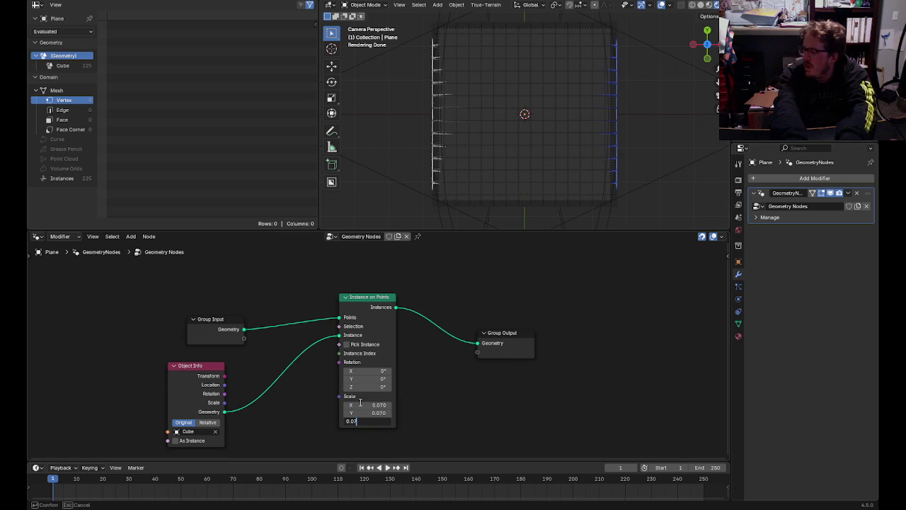
pyautogui.press('Return')
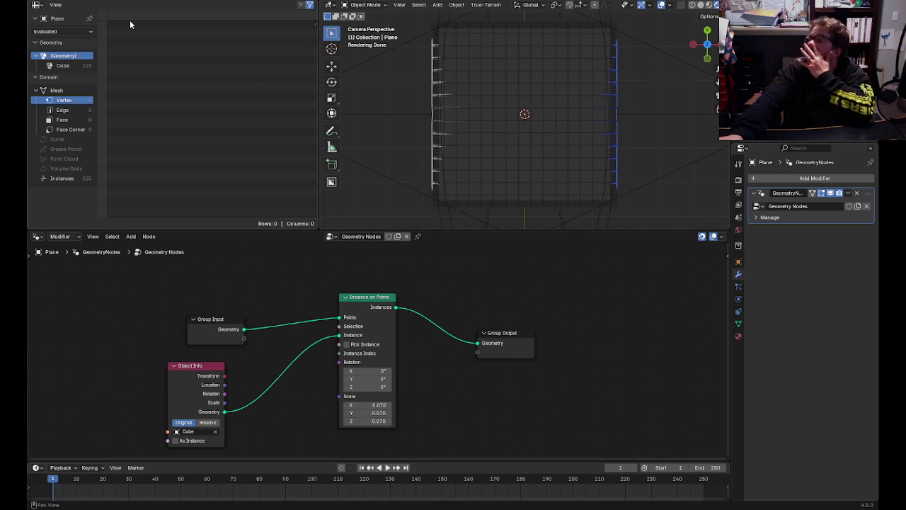
# - Return to the Layout workspace and select the lone Cube below the grid
pyautogui.click(165, 0)
pyautogui.click(326, 295)
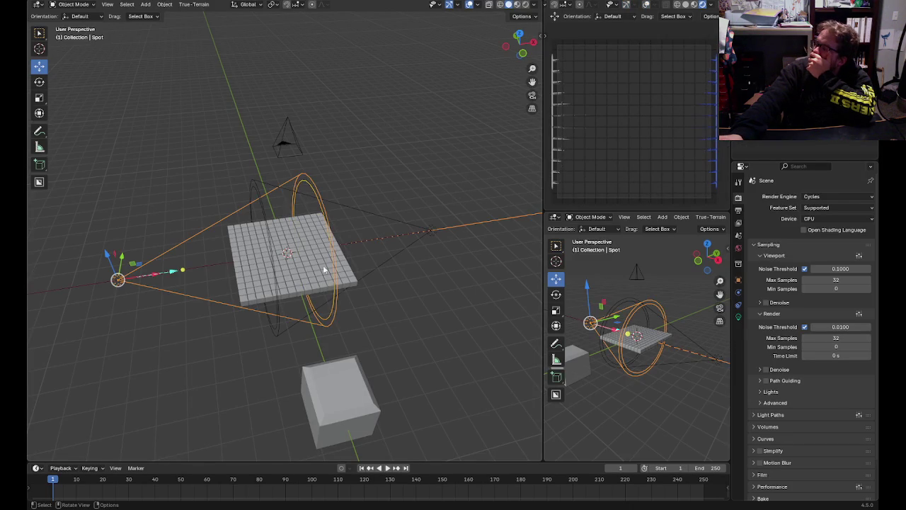
pyautogui.click(309, 270)
pyautogui.click(344, 383)
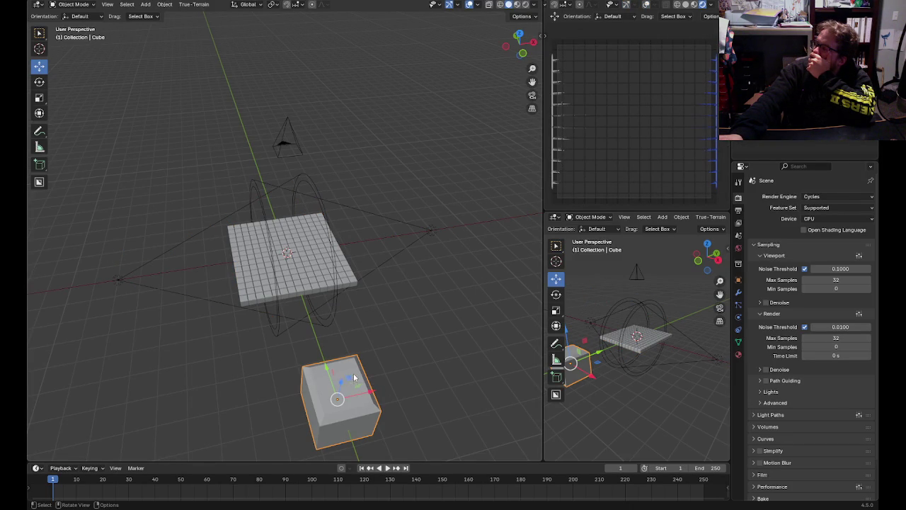
pyautogui.click(74, 4)
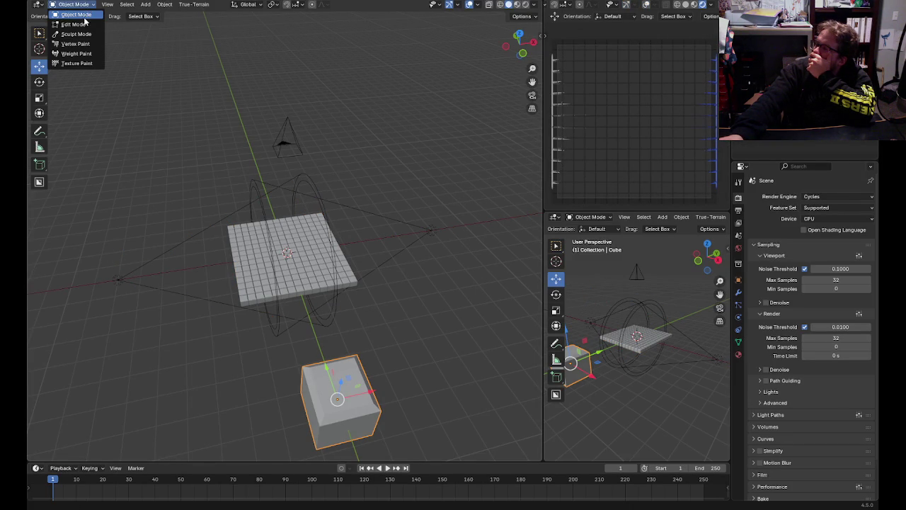
# - Test-move the cube's top face in Edit Mode, then add Basis and Top right shape keys
pyautogui.click(73, 24)
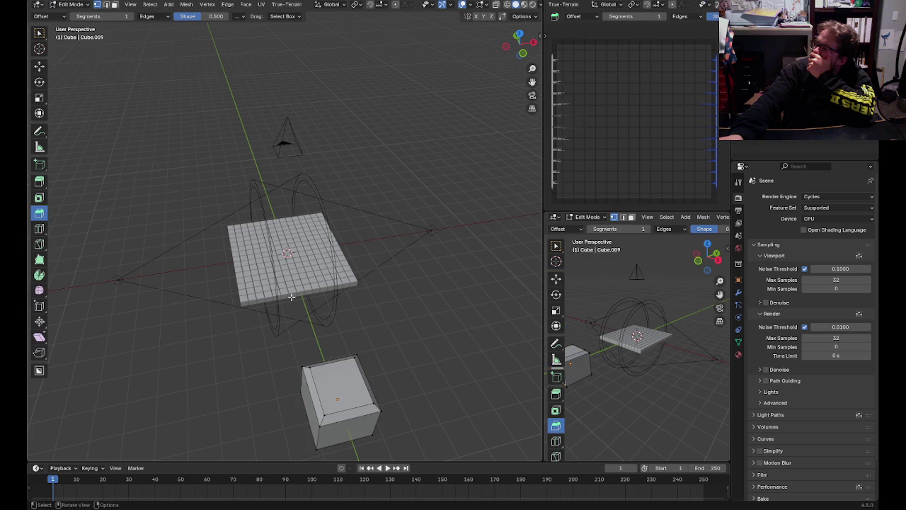
pyautogui.click(39, 66)
pyautogui.moveTo(360, 333)
pyautogui.mouseDown()
pyautogui.moveTo(367, 242)
pyautogui.moveTo(369, 284)
pyautogui.mouseUp()
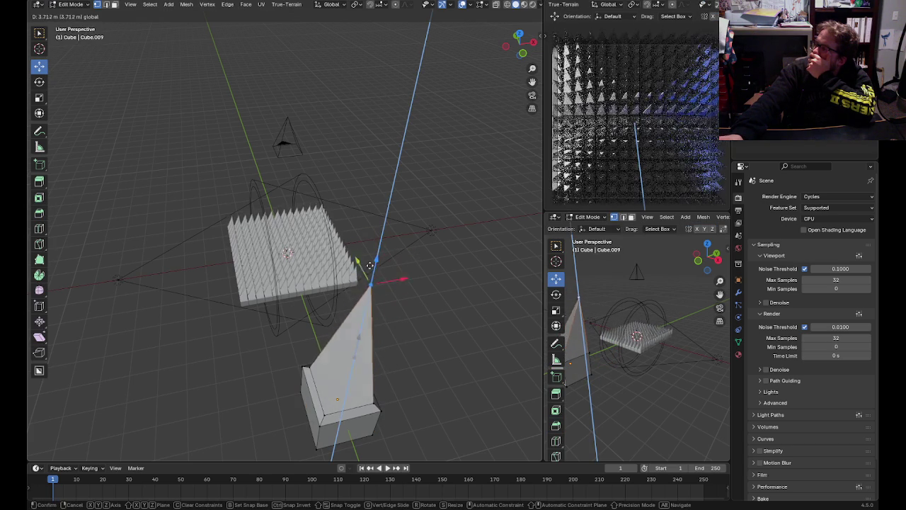
pyautogui.click(370, 284)
pyautogui.press('Tab')
pyautogui.click(738, 342)
pyautogui.click(866, 280)
# - Add cube shape keys named Bottom Right and Bottom Left
pyautogui.click(866, 281)
pyautogui.doubleClick(778, 298)
pyautogui.write('Bott')
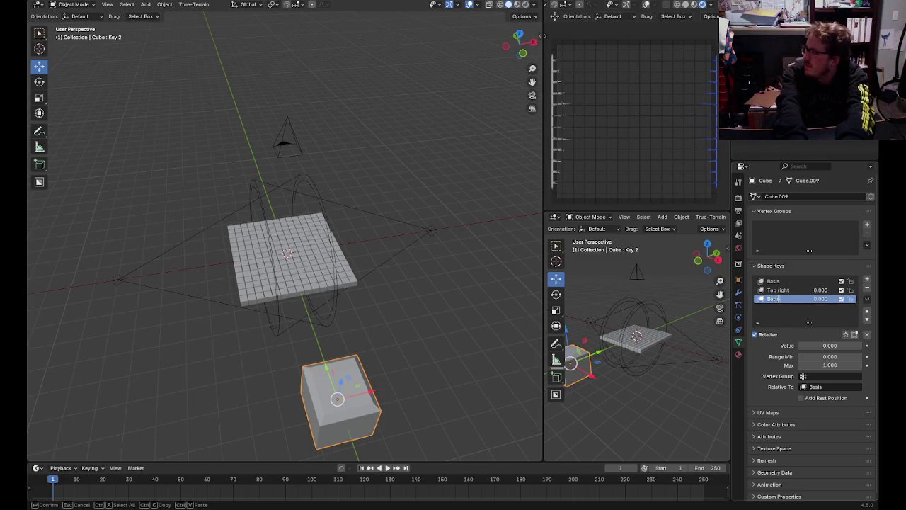
pyautogui.write('om Right')
pyautogui.press('Return')
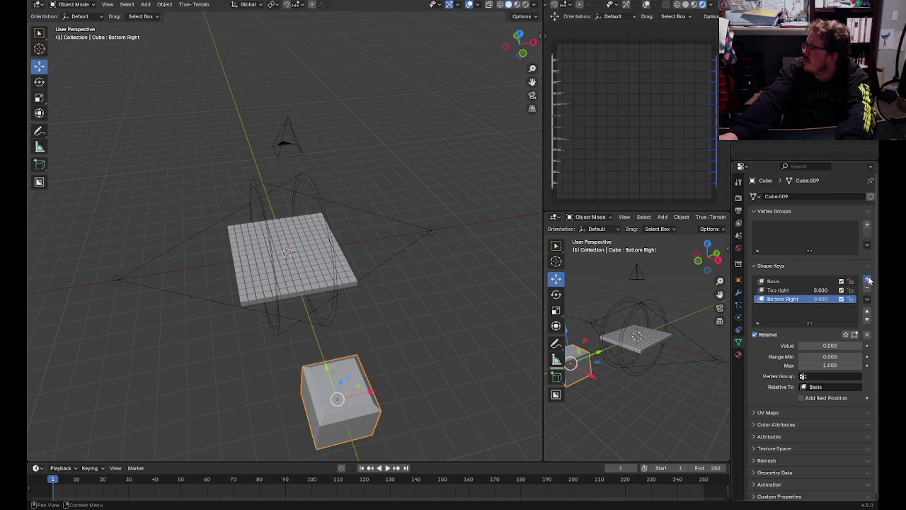
pyautogui.click(866, 280)
pyautogui.doubleClick(775, 308)
pyautogui.write('Botto')
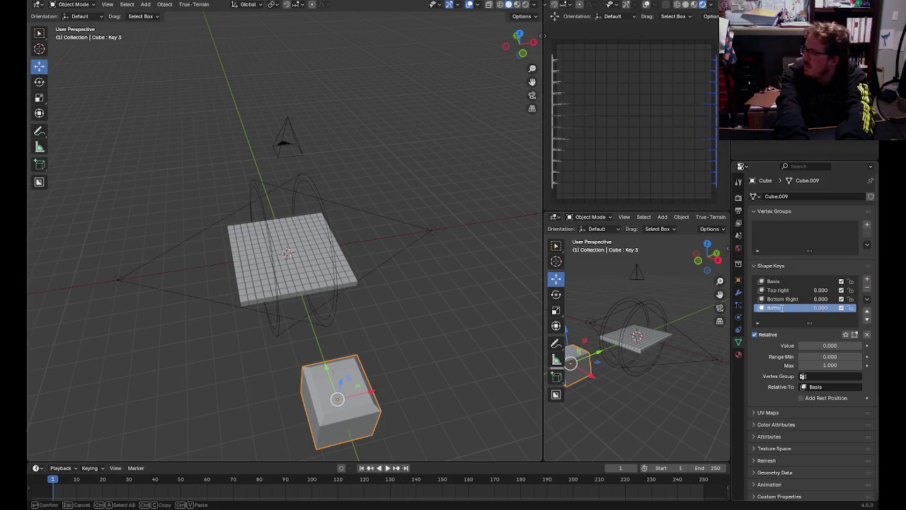
pyautogui.write('m Left')
pyautogui.press('Return')
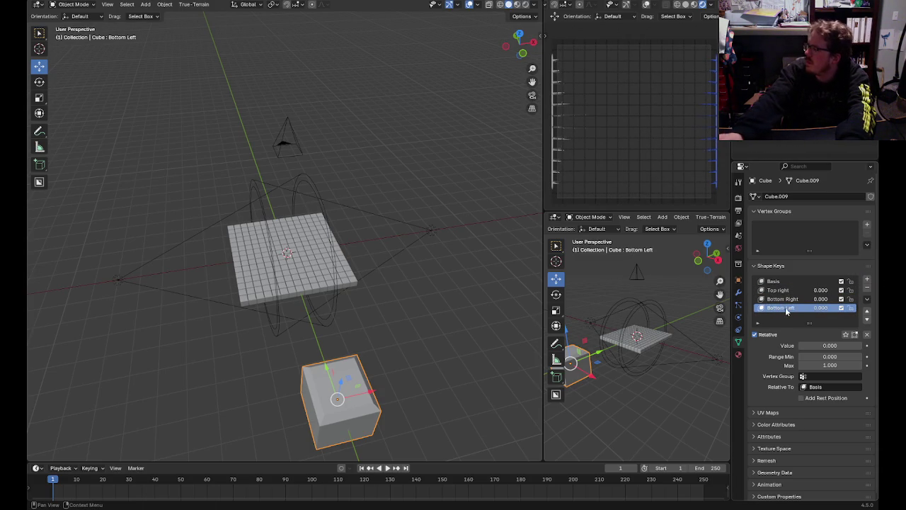
# - Add a Top Left shape key and set Top right's value to 1
pyautogui.click(867, 280)
pyautogui.doubleClick(777, 316)
pyautogui.write('Top Left')
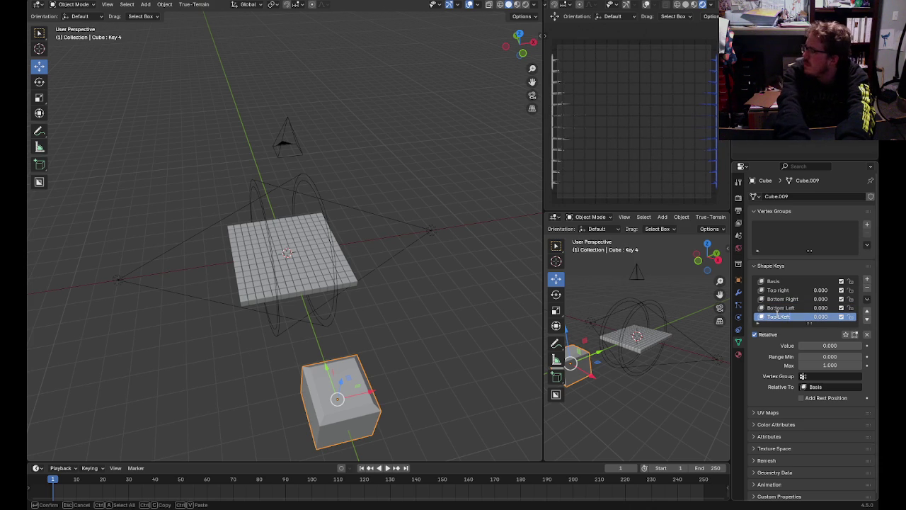
pyautogui.press('Return')
pyautogui.click(784, 291)
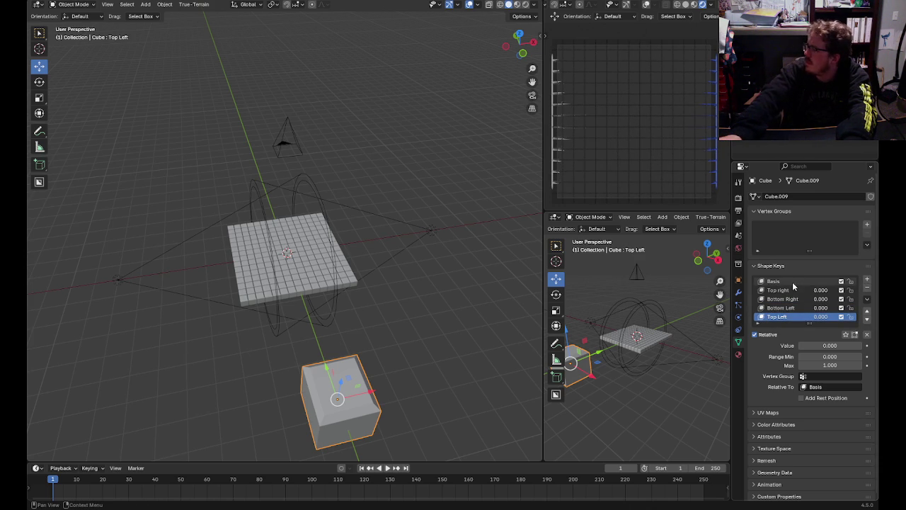
pyautogui.click(821, 290)
pyautogui.write('1')
pyautogui.press('Return')
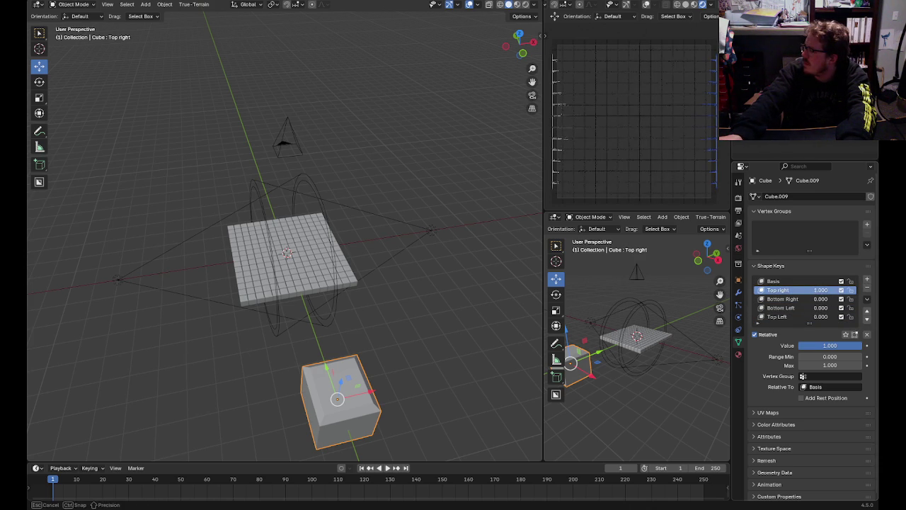
pyautogui.click(74, 4)
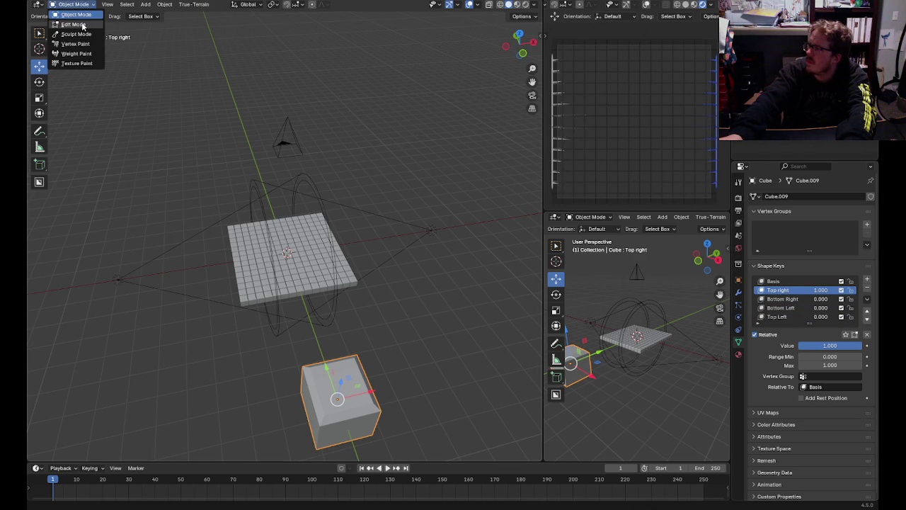
# - Raise the top-right corner vertex 1 m for the Top right shape key, then reset it to 0
pyautogui.click(71, 38)
pyautogui.click(355, 358)
pyautogui.moveTo(361, 335)
pyautogui.mouseDown()
pyautogui.moveTo(365, 316)
pyautogui.moveTo(364, 323)
pyautogui.mouseUp()
pyautogui.click(481, 342)
pyautogui.click(71, 5)
pyautogui.click(70, 14)
pyautogui.moveTo(805, 347); pyautogui.dragTo(779, 347)
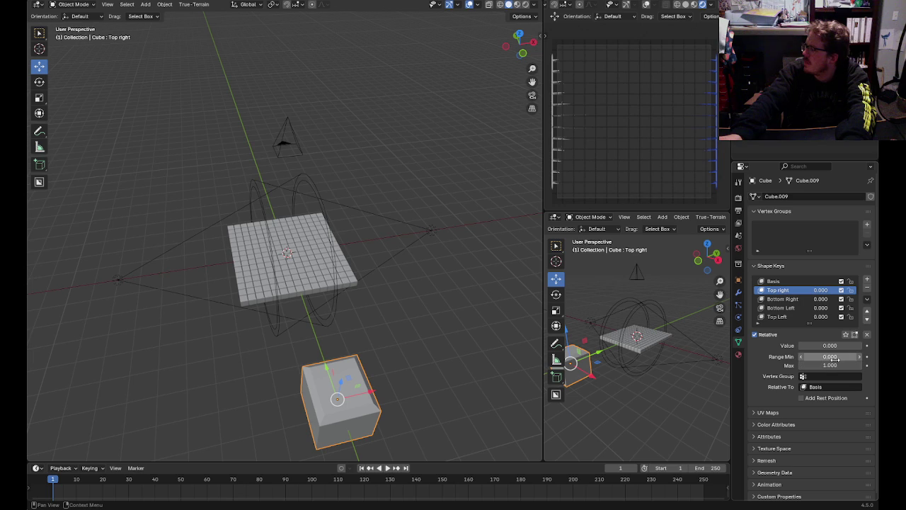
# - Move a corner vertex 1 m up for the Bottom Right shape key, then reset its value to 0
pyautogui.click(819, 299)
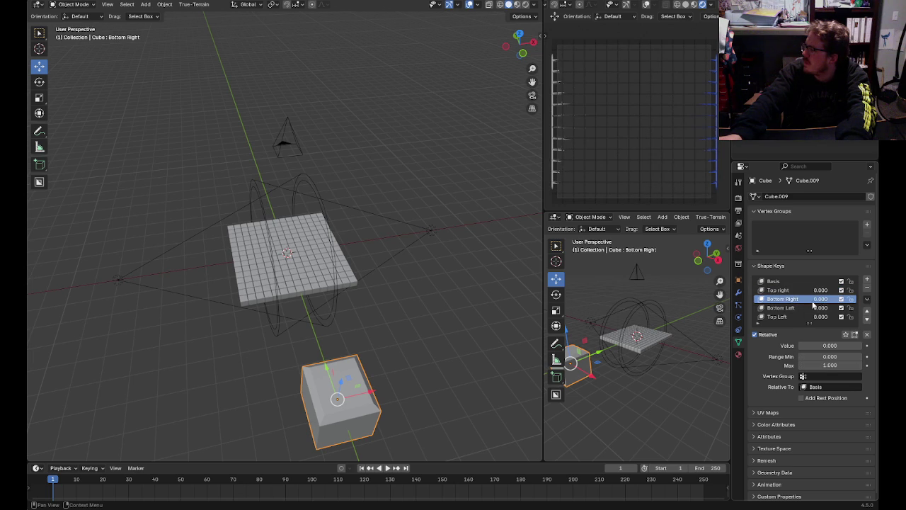
pyautogui.moveTo(800, 346); pyautogui.dragTo(862, 345)
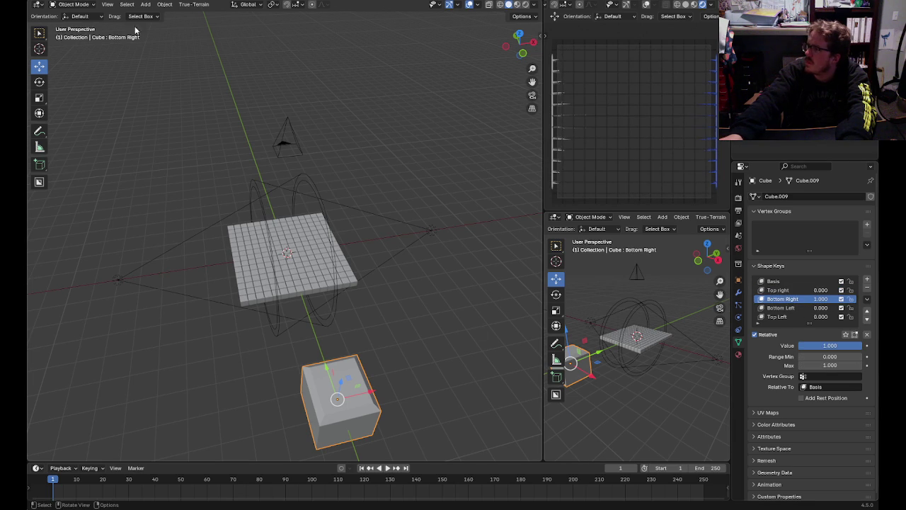
pyautogui.click(86, 9)
pyautogui.click(71, 25)
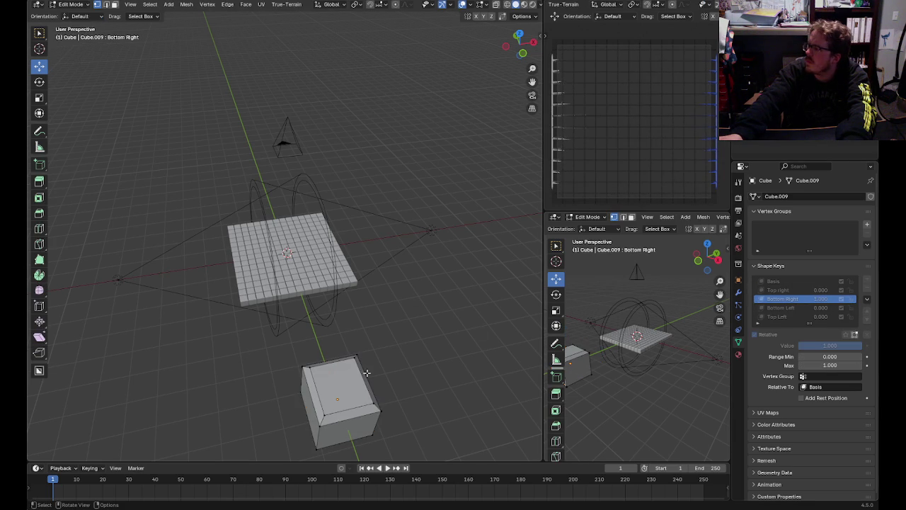
pyautogui.moveTo(380, 384); pyautogui.dragTo(387, 368)
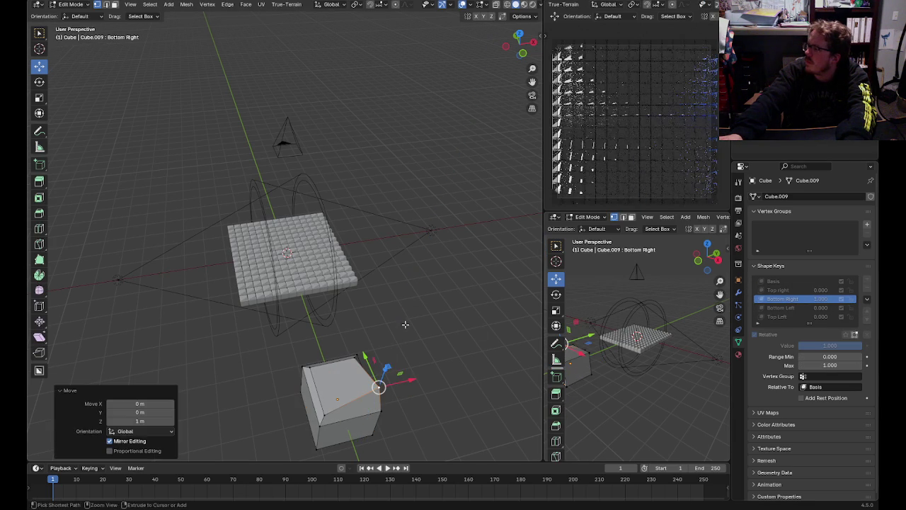
pyautogui.click(169, 98)
pyautogui.click(71, 4)
pyautogui.click(71, 17)
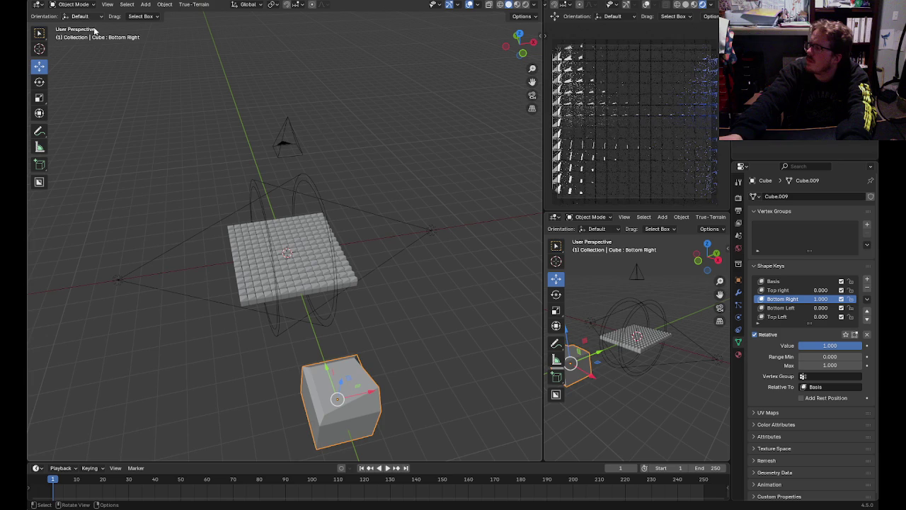
pyautogui.moveTo(821, 299); pyautogui.dragTo(811, 306)
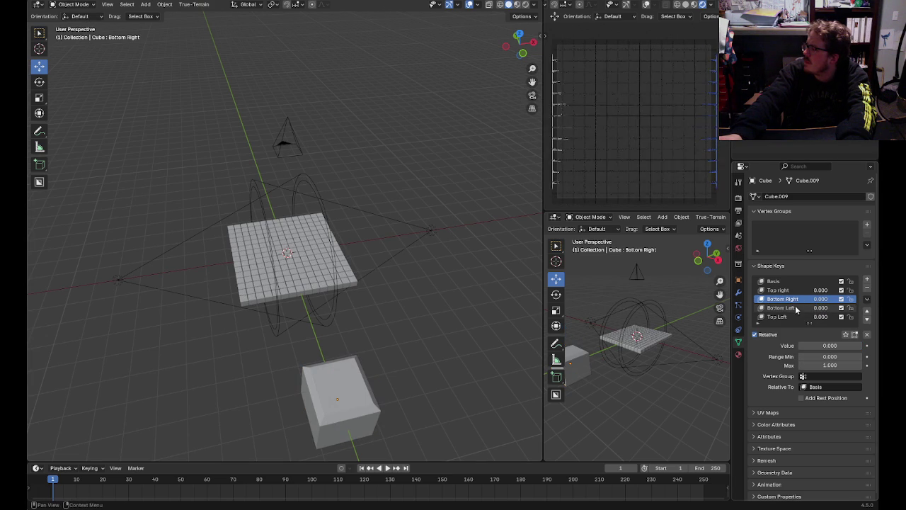
# - Push the cube's lower-left corner inward for the Bottom Left shape key and lower its value
pyautogui.click(431, 230)
pyautogui.click(410, 336)
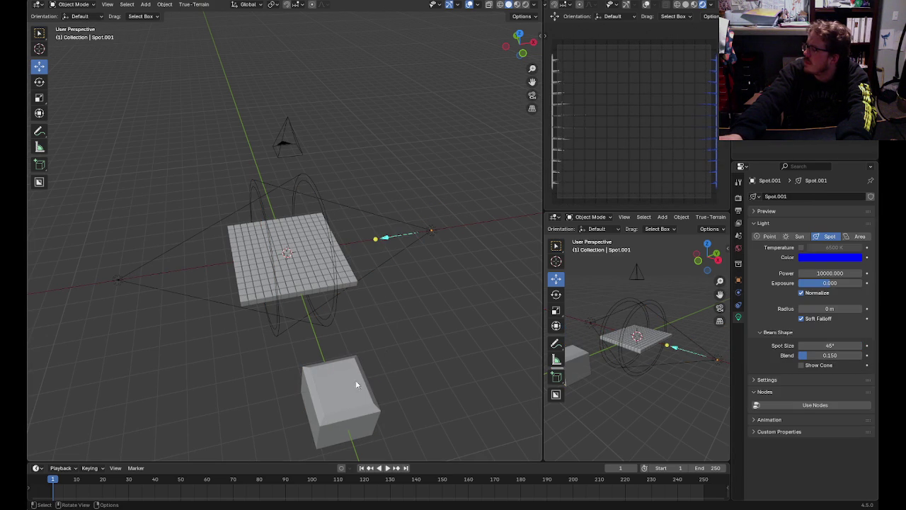
pyautogui.click(365, 366)
pyautogui.click(70, 5)
pyautogui.click(82, 25)
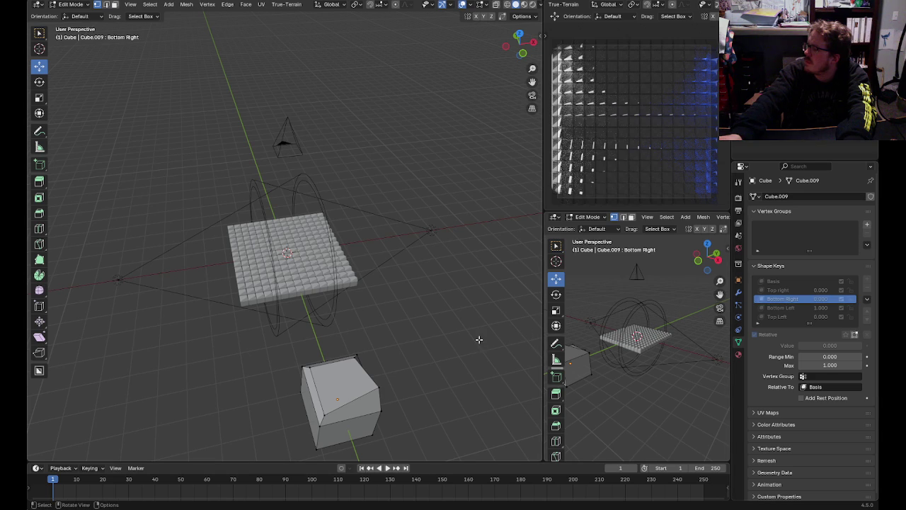
pyautogui.click(781, 307)
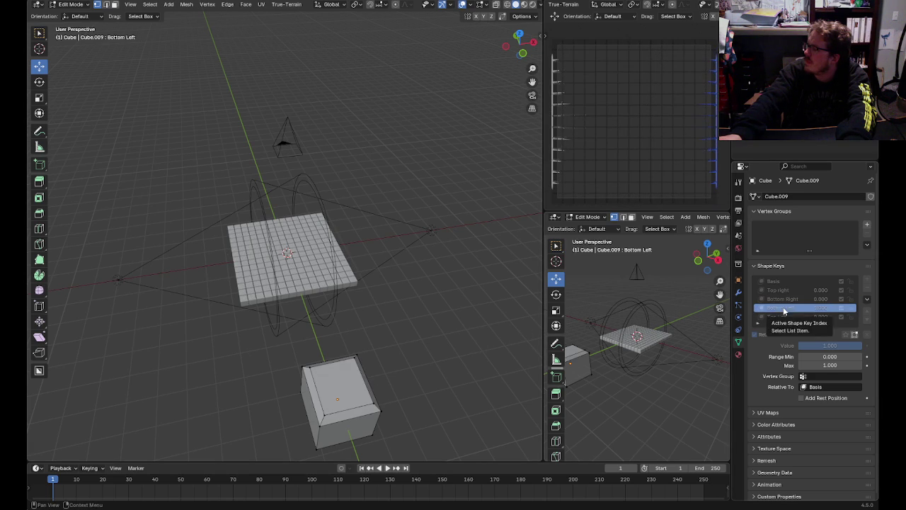
pyautogui.click(319, 412)
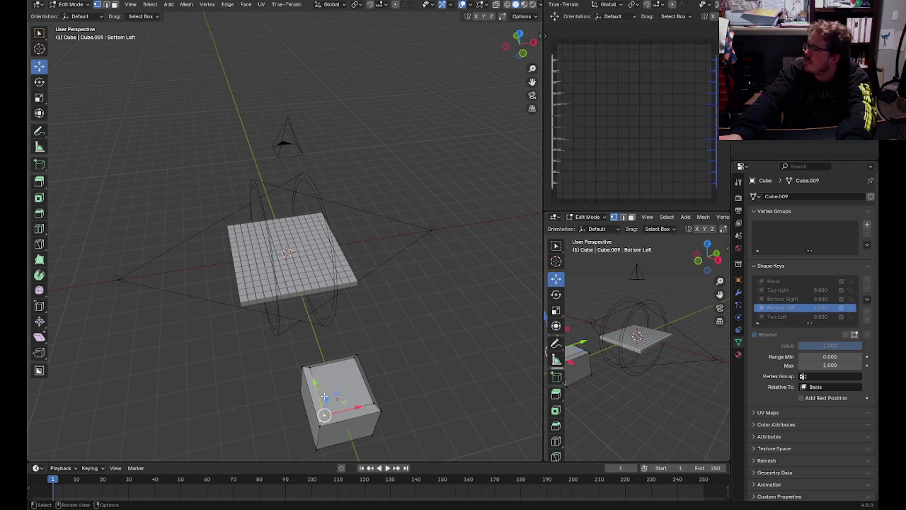
pyautogui.moveTo(327, 396); pyautogui.dragTo(339, 381)
pyautogui.click(425, 329)
pyautogui.click(75, 7)
pyautogui.click(76, 14)
pyautogui.moveTo(836, 345); pyautogui.dragTo(793, 345)
# - Set Top Left to 1 and raise the cube's top-left corner vertex 1 m
pyautogui.doubleClick(820, 317)
pyautogui.write('1')
pyautogui.press('Return')
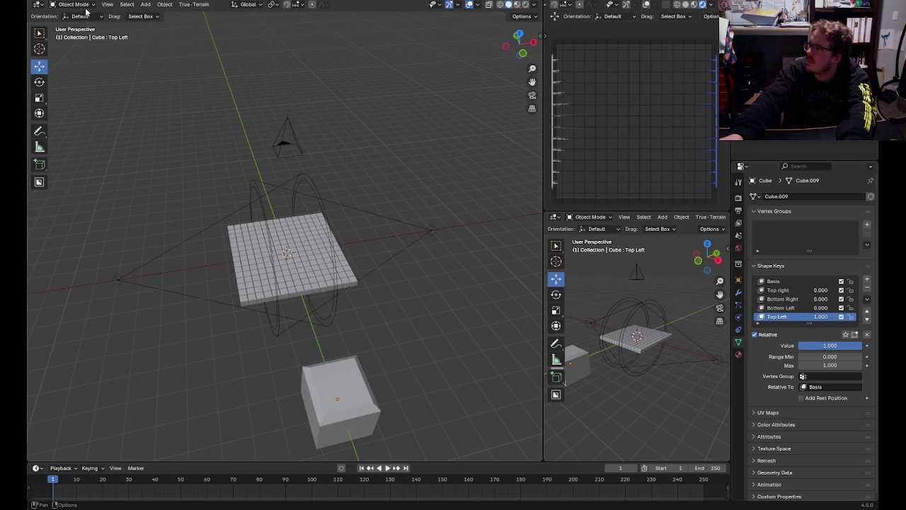
pyautogui.click(87, 10)
pyautogui.click(75, 32)
pyautogui.click(309, 367)
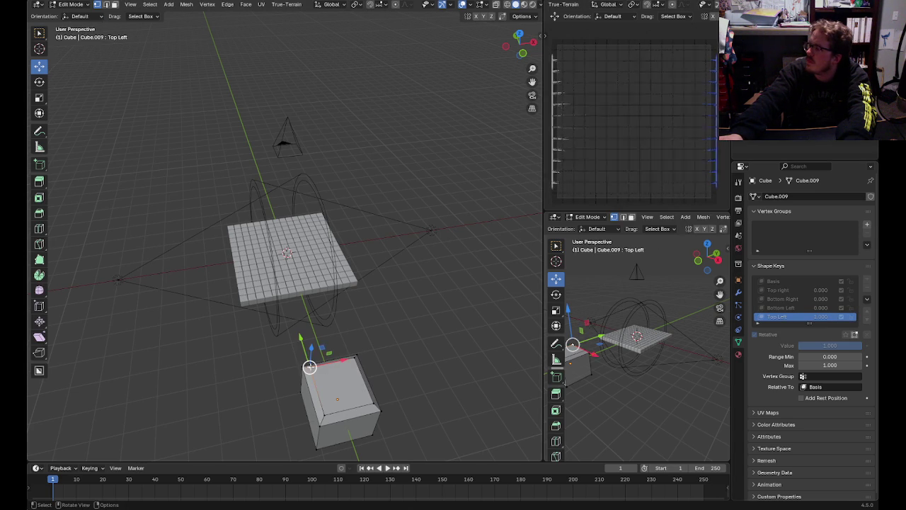
pyautogui.moveTo(314, 350); pyautogui.dragTo(313, 297)
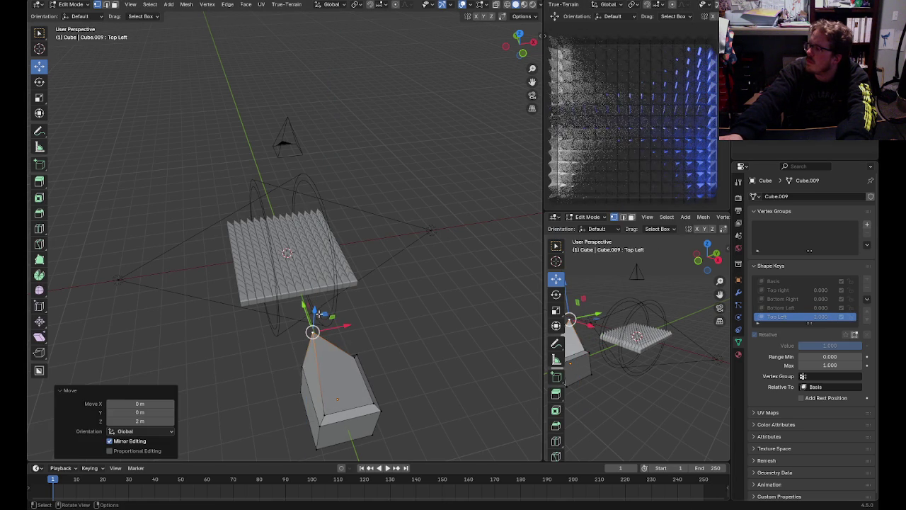
pyautogui.hotkey('ctrl', 'z')
pyautogui.moveTo(315, 345); pyautogui.dragTo(317, 329)
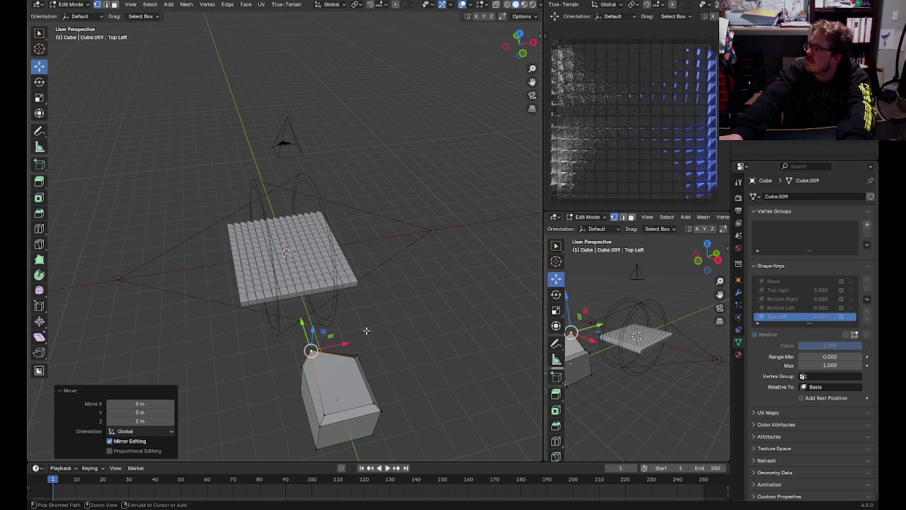
# - Back in Object Mode, reset the Top Left shape key value to 0 and deselect the cube
pyautogui.click(70, 4)
pyautogui.click(71, 24)
pyautogui.click(431, 230)
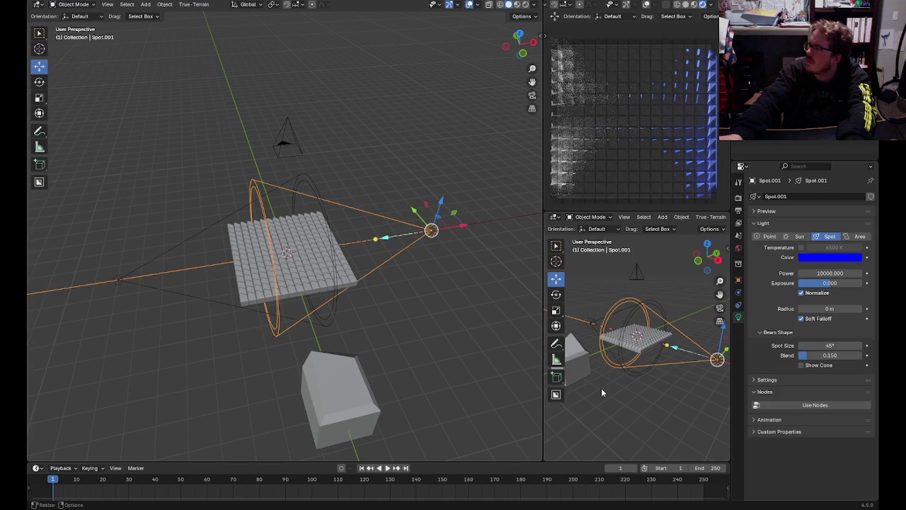
pyautogui.click(360, 369)
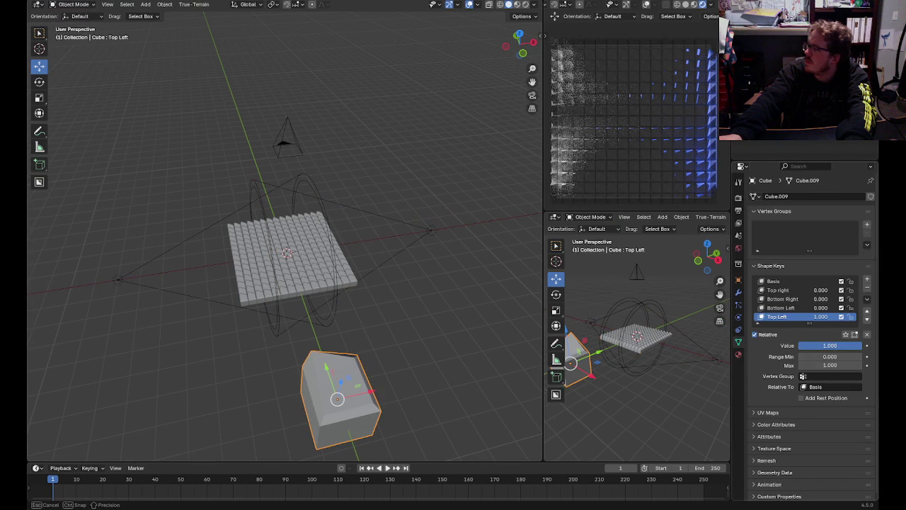
pyautogui.moveTo(829, 345); pyautogui.dragTo(800, 345)
pyautogui.click(394, 336)
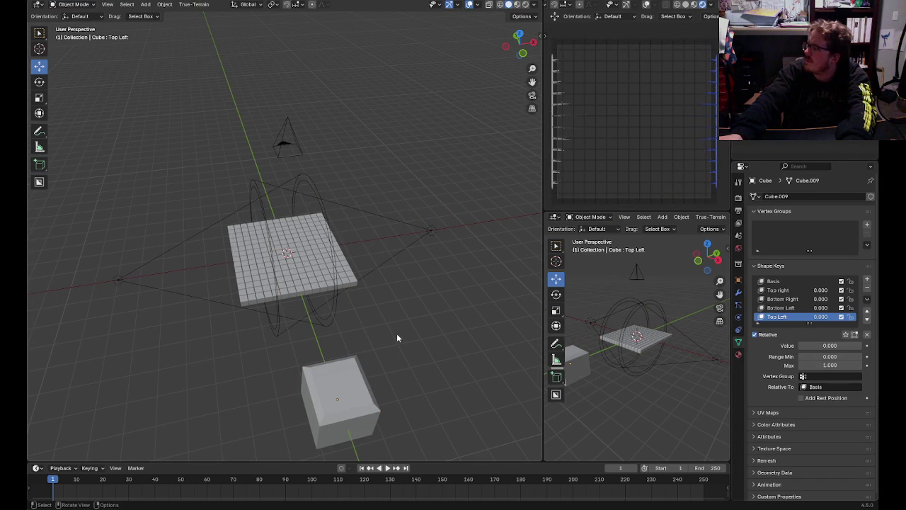
# - Rotate the cube around its Z axis with R Z
pyautogui.click(363, 385)
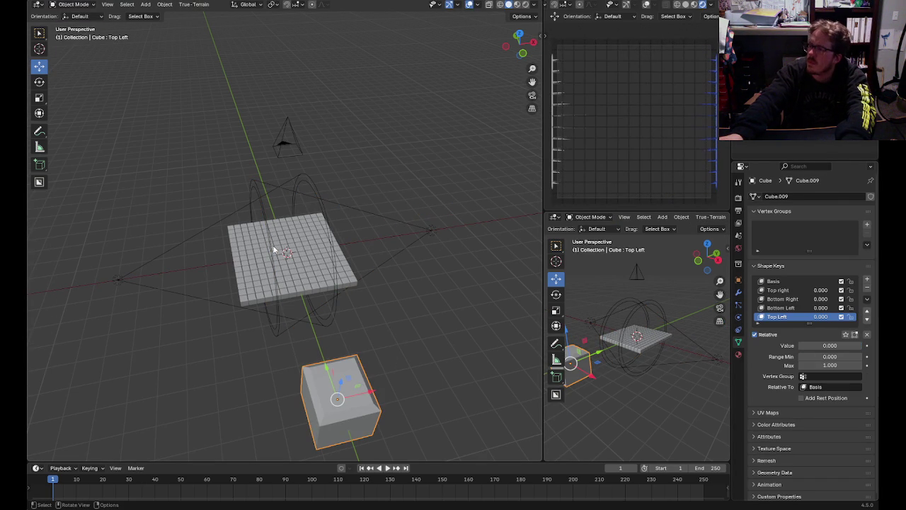
pyautogui.click(39, 81)
pyautogui.press('r')
pyautogui.press('z')
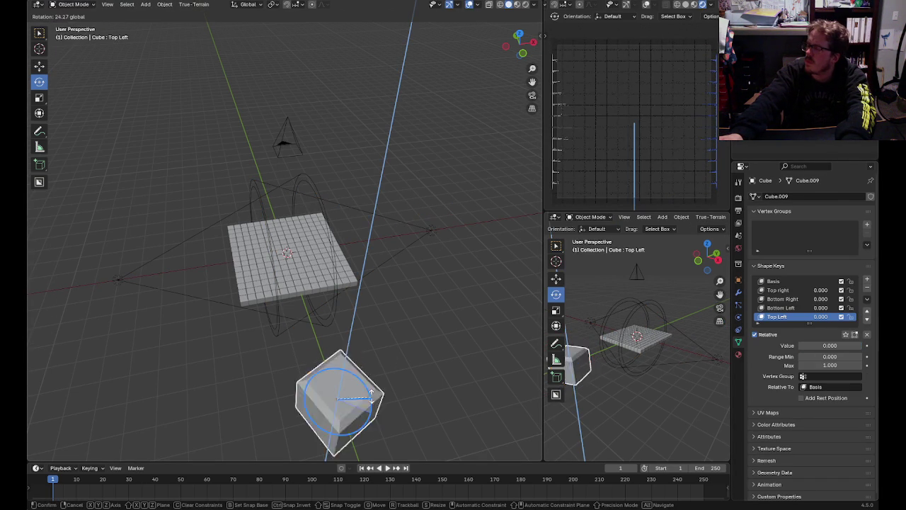
pyautogui.moveTo(322, 374); pyautogui.dragTo(441, 390)
pyautogui.click(442, 379)
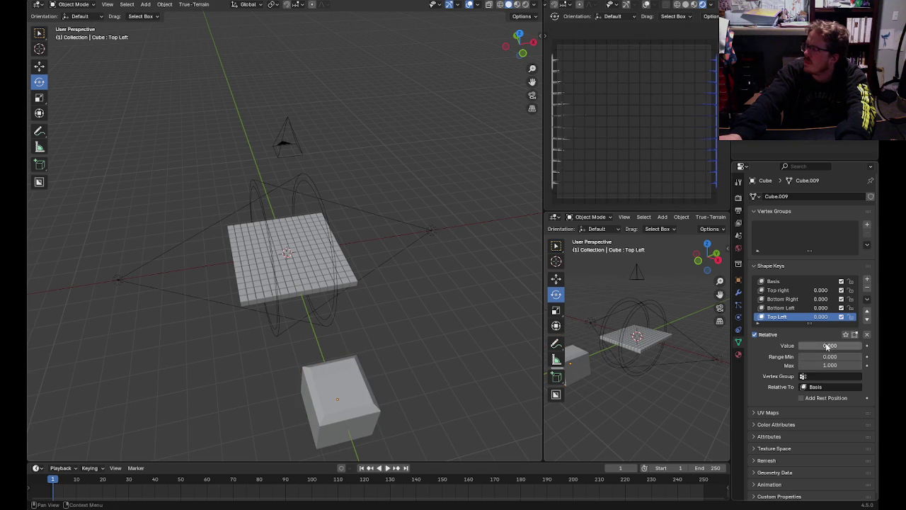
# - Preview the Top Left, Top right, Bottom Right and Bottom Left shape keys by dragging their values
pyautogui.moveTo(830, 348); pyautogui.dragTo(867, 351)
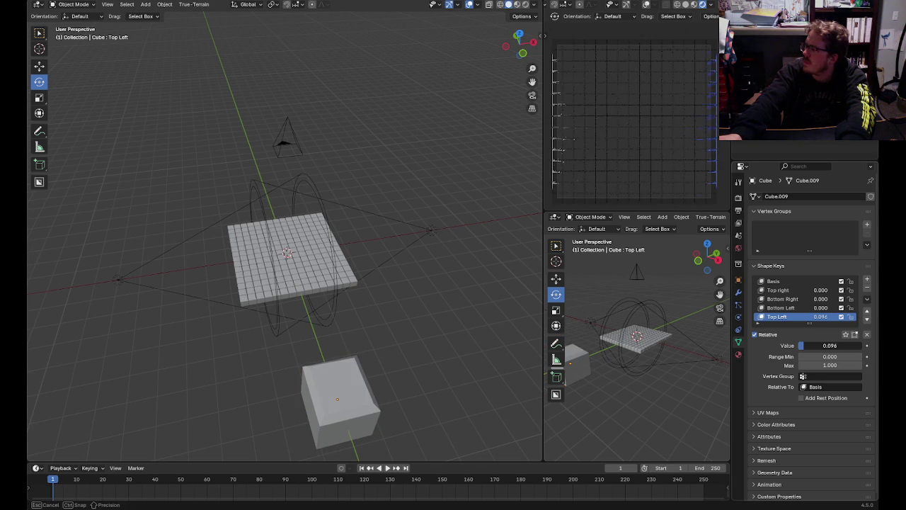
pyautogui.click(778, 290)
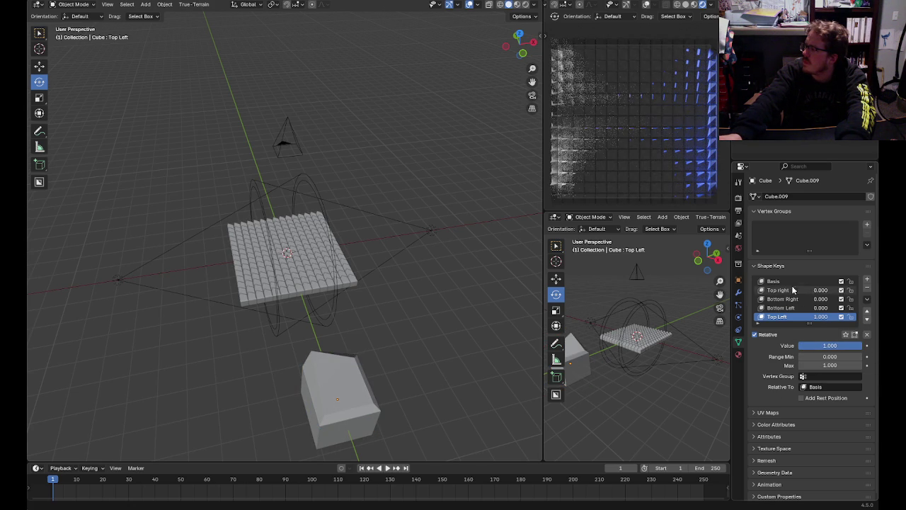
pyautogui.moveTo(830, 345); pyautogui.dragTo(864, 345)
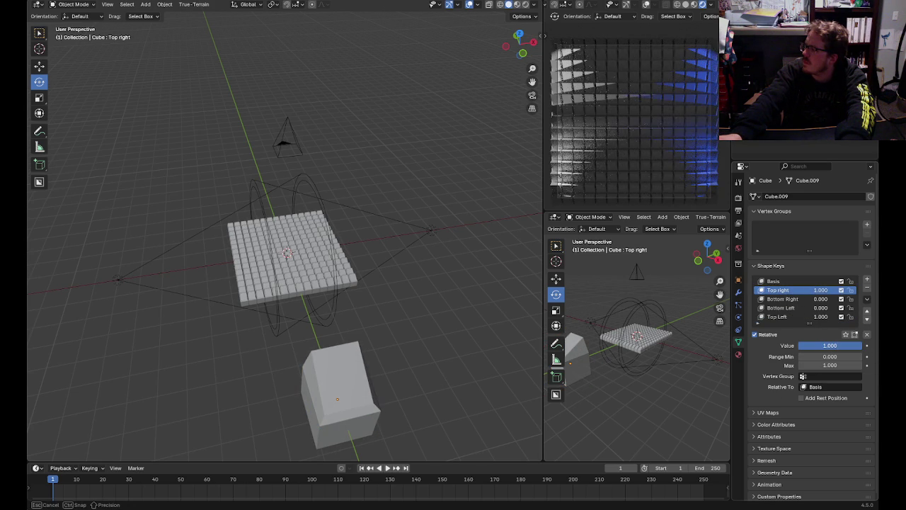
pyautogui.press('Escape')
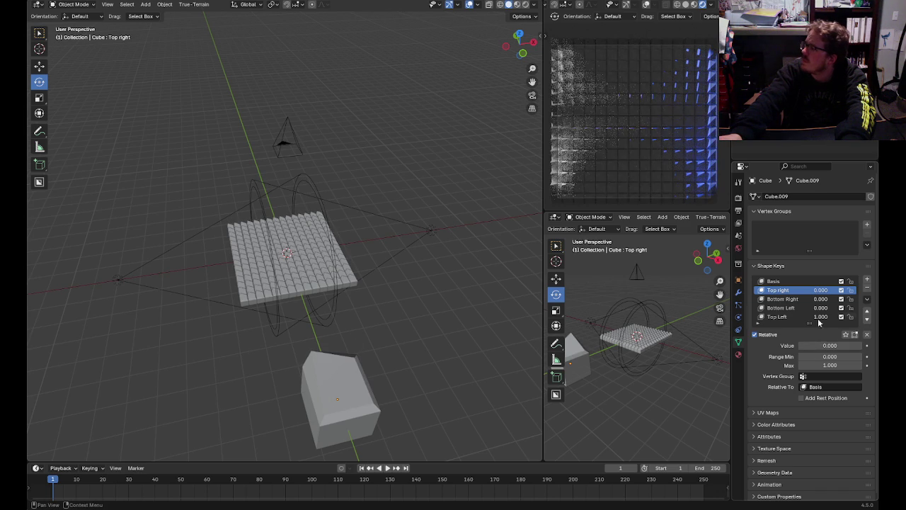
pyautogui.click(799, 299)
pyautogui.moveTo(830, 346); pyautogui.dragTo(864, 346)
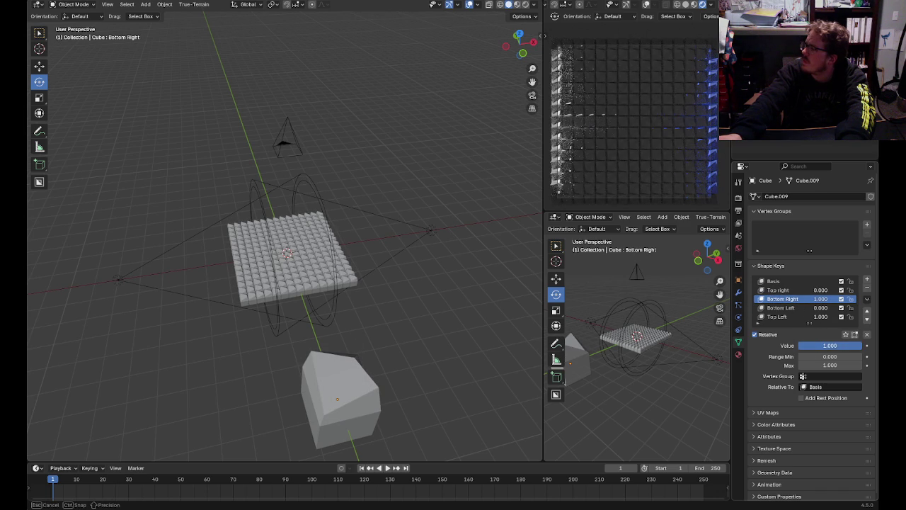
pyautogui.click(781, 308)
pyautogui.moveTo(830, 346)
pyautogui.mouseDown()
pyautogui.moveTo(855, 345)
pyautogui.moveTo(800, 346)
pyautogui.mouseUp()
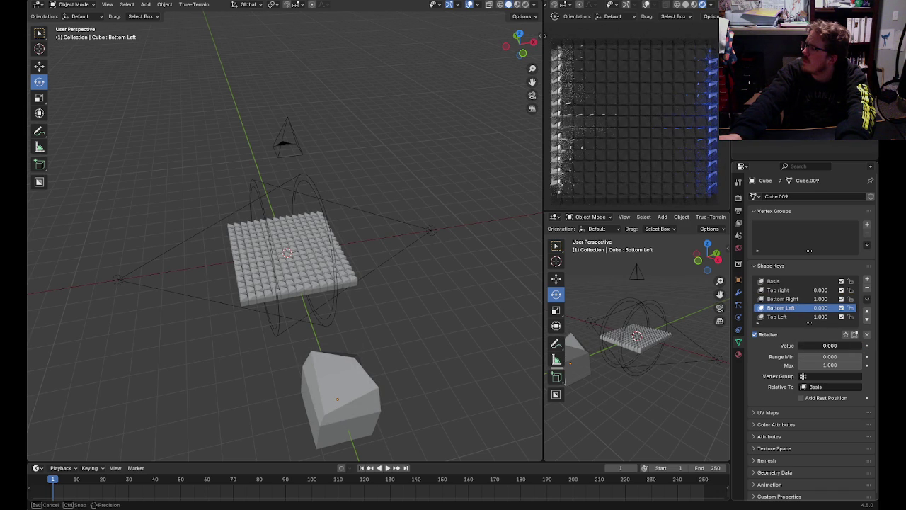
pyautogui.click(782, 299)
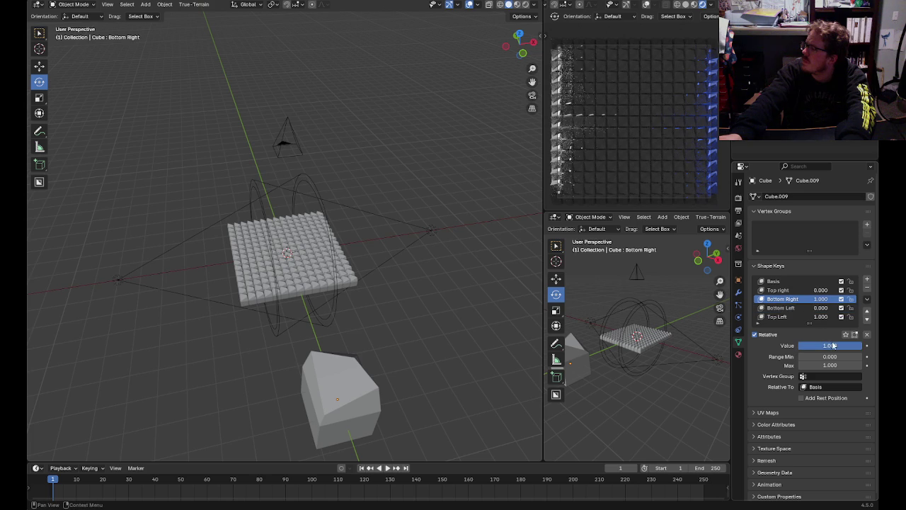
# - Select the grid plane and switch to its Geometry Nodes workspace
pyautogui.click(296, 260)
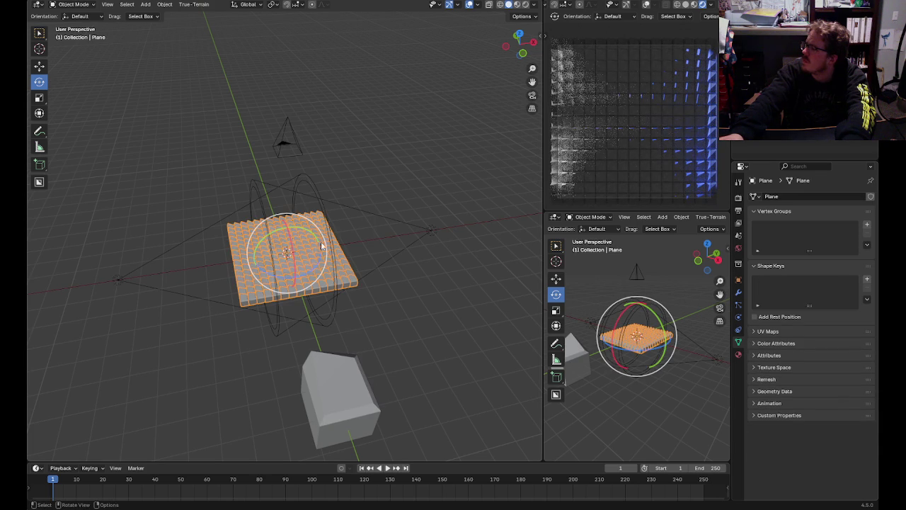
pyautogui.click(363, 414)
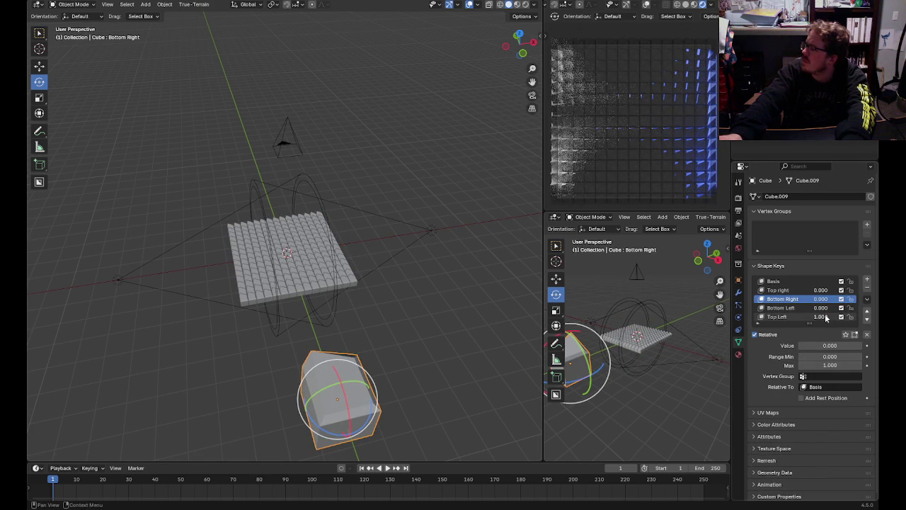
pyautogui.click(481, 318)
pyautogui.click(370, 380)
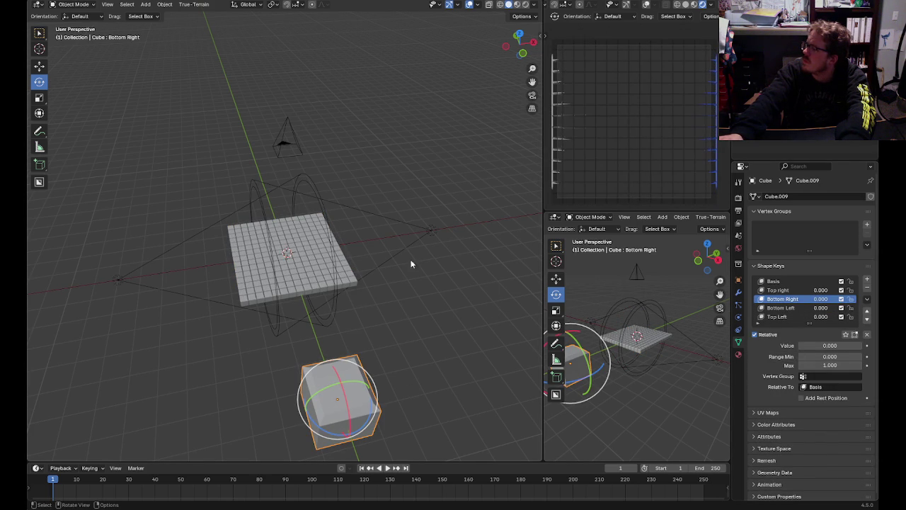
pyautogui.click(314, 229)
pyautogui.hotkey('ctrl', 'pagedown')
# - Set the Instance on Points scale to 0.06 on all axes and return to the Layout workspace
pyautogui.moveTo(380, 404); pyautogui.dragTo(381, 405)
pyautogui.write('0.06')
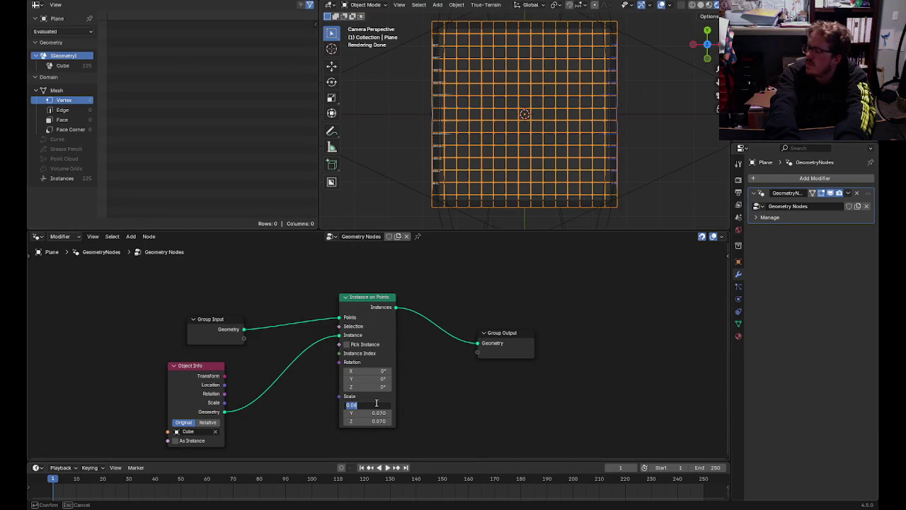
pyautogui.press('Return')
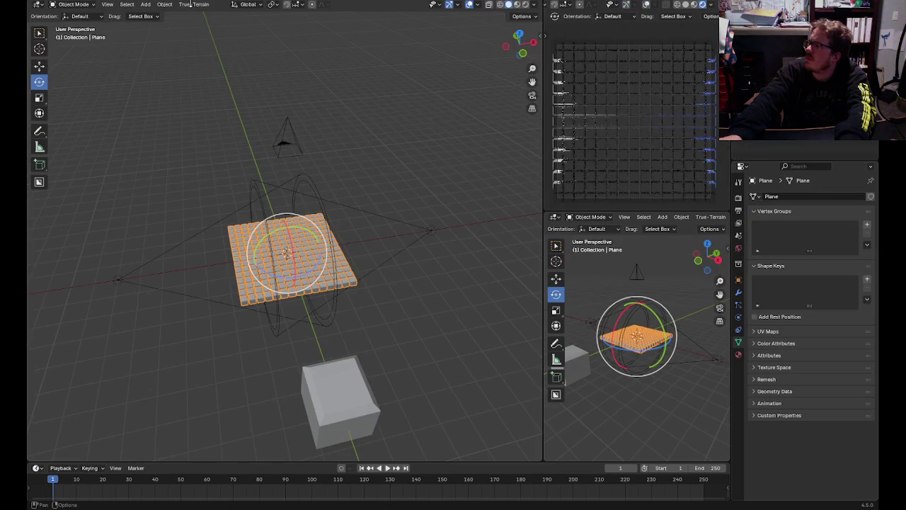
pyautogui.click(172, 2)
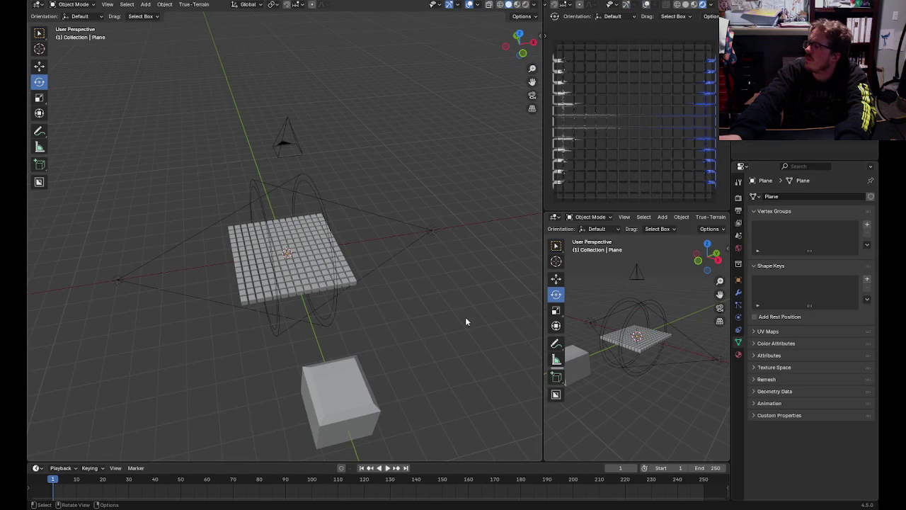
pyautogui.click(73, 2)
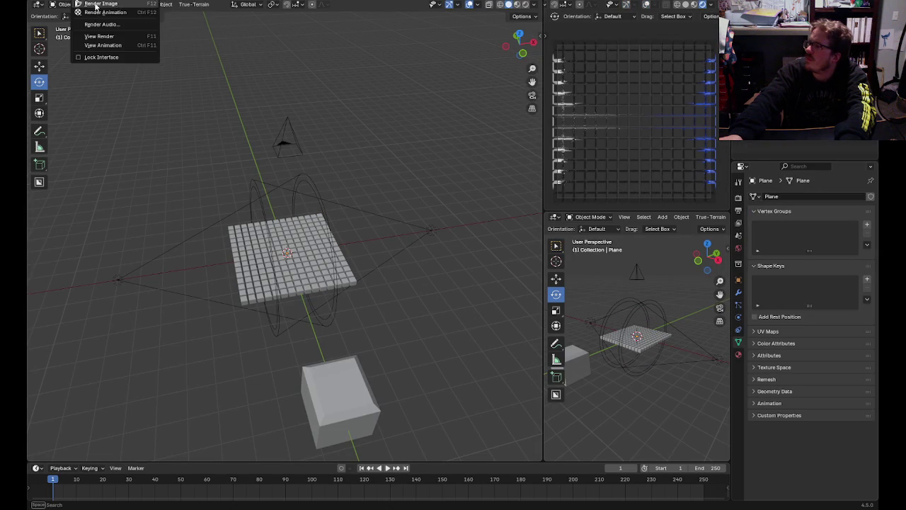
# - Take a test render, then add a plane 6 m below the grid and scale it up
pyautogui.click(99, 13)
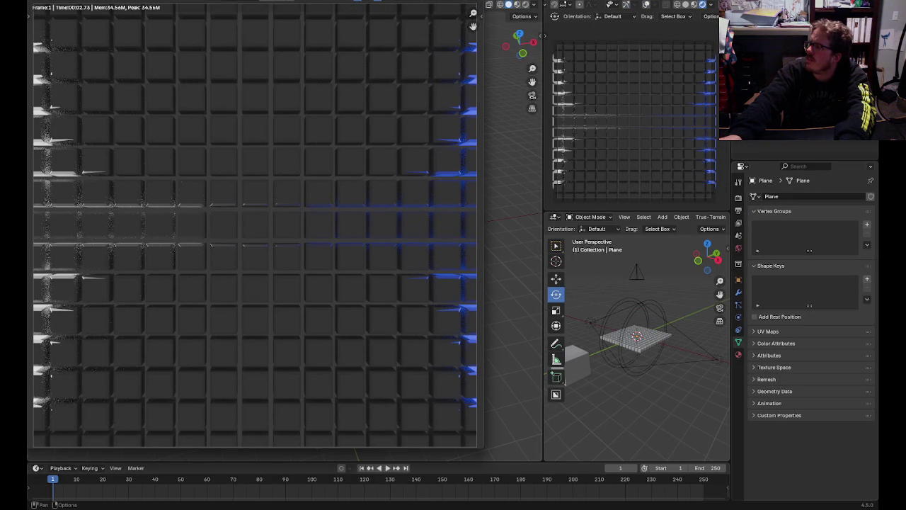
pyautogui.press('Escape')
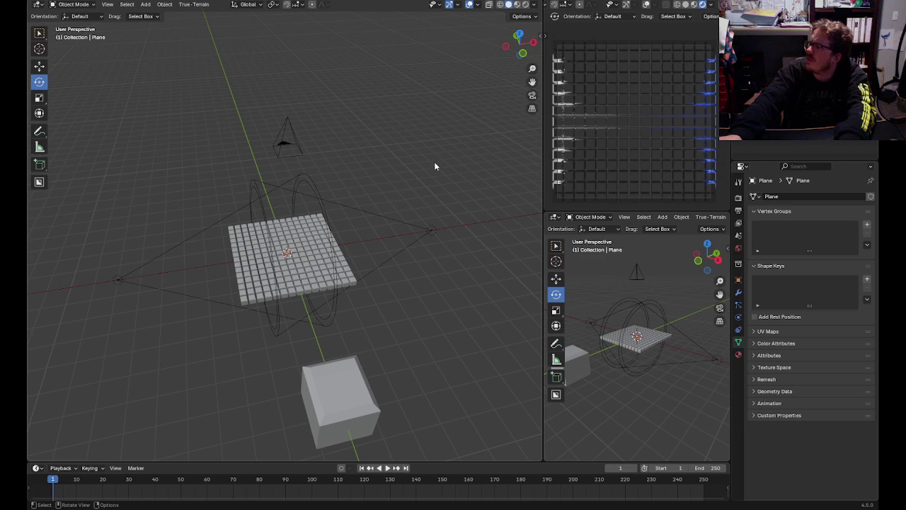
pyautogui.click(146, 5)
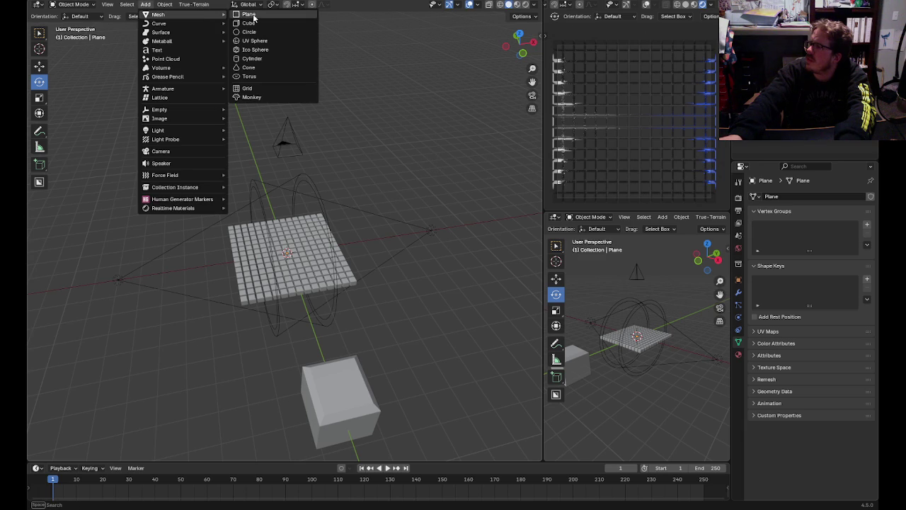
pyautogui.click(255, 17)
pyautogui.click(39, 66)
pyautogui.moveTo(290, 232); pyautogui.dragTo(295, 301)
pyautogui.press('x')
pyautogui.press('s')
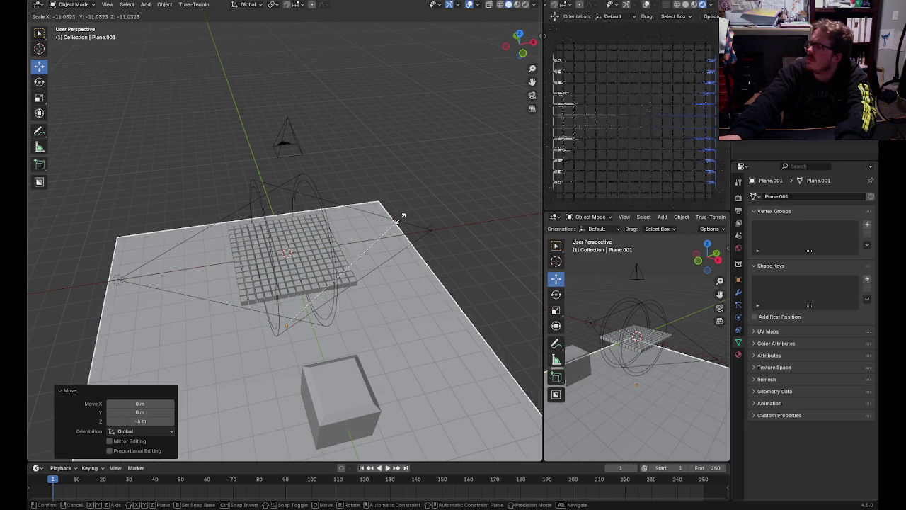
pyautogui.click(413, 199)
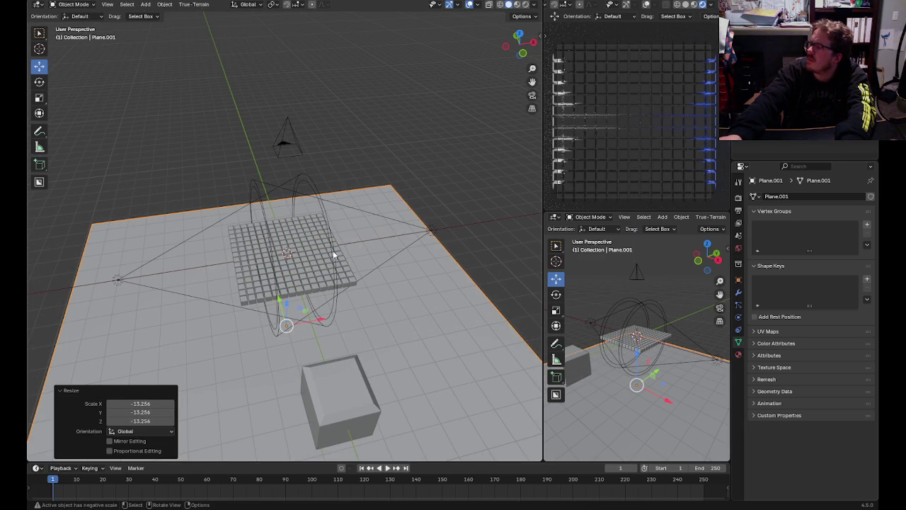
# - Give the ground plane a new material with black base colour, metallic 0 and roughness 1
pyautogui.click(739, 353)
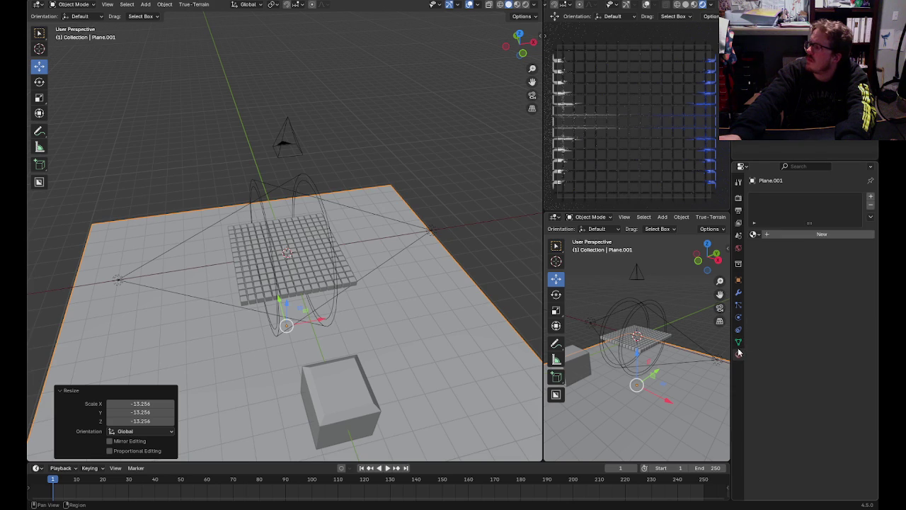
pyautogui.click(821, 234)
pyautogui.click(813, 289)
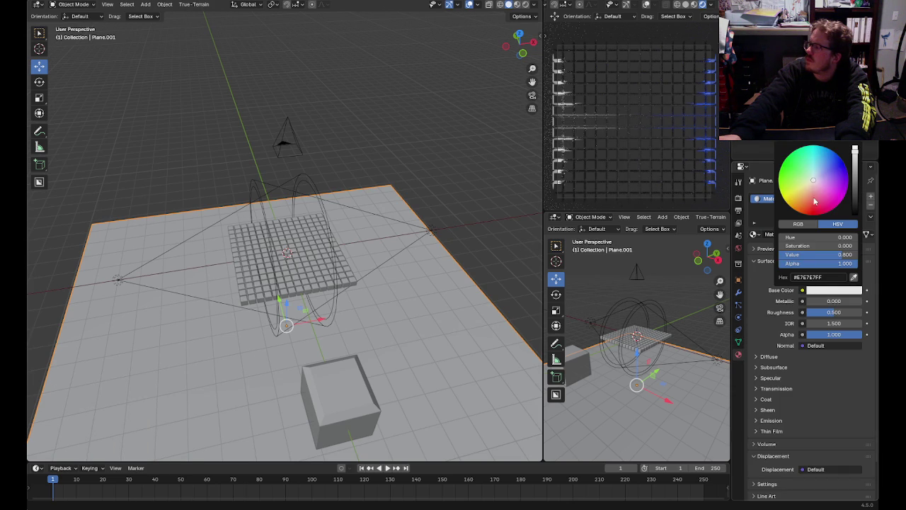
pyautogui.click(814, 205)
pyautogui.moveTo(855, 198); pyautogui.dragTo(856, 215)
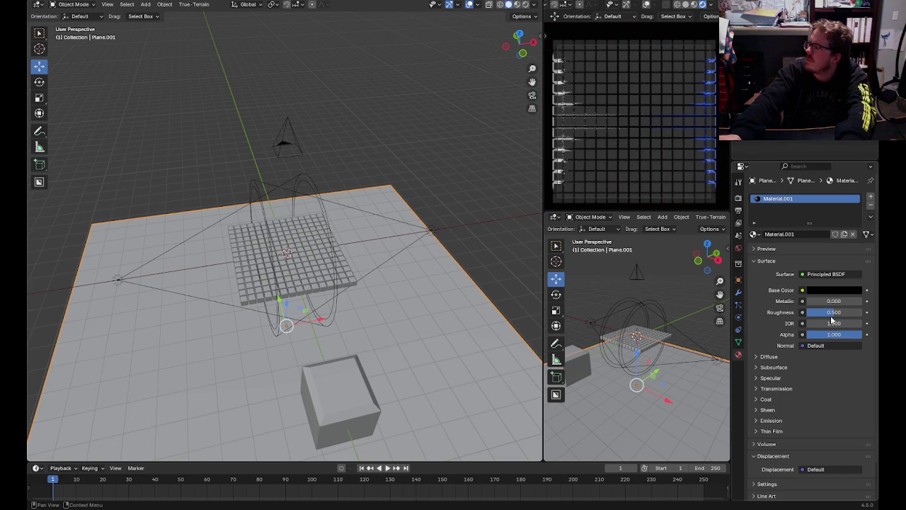
pyautogui.click(834, 301)
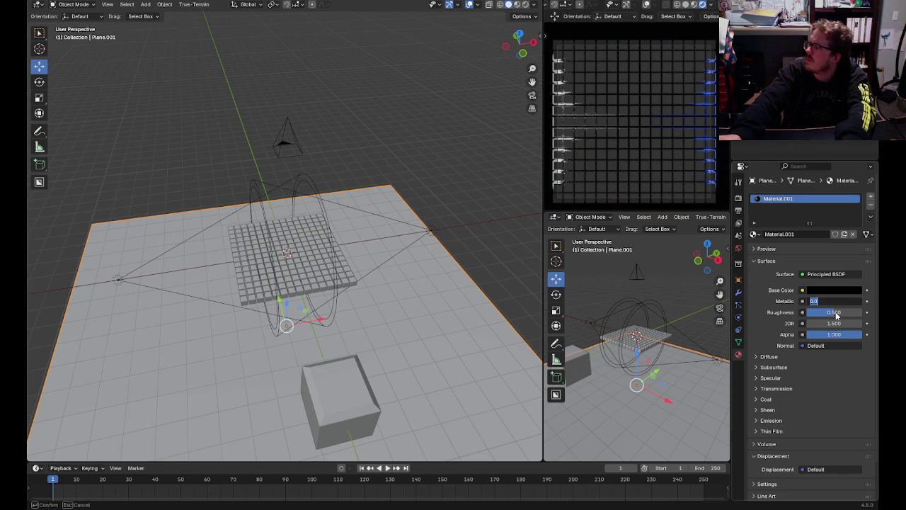
pyautogui.moveTo(837, 316); pyautogui.dragTo(859, 312)
pyautogui.click(209, 64)
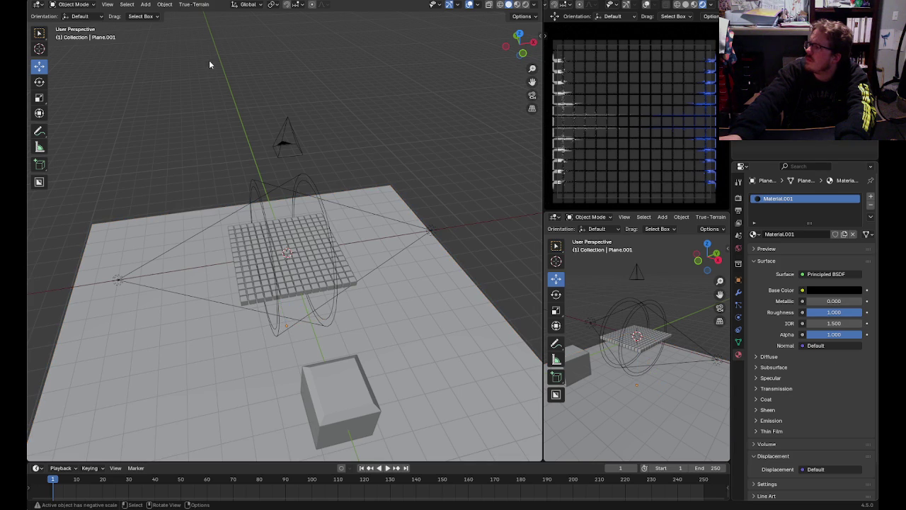
pyautogui.click(37, 33)
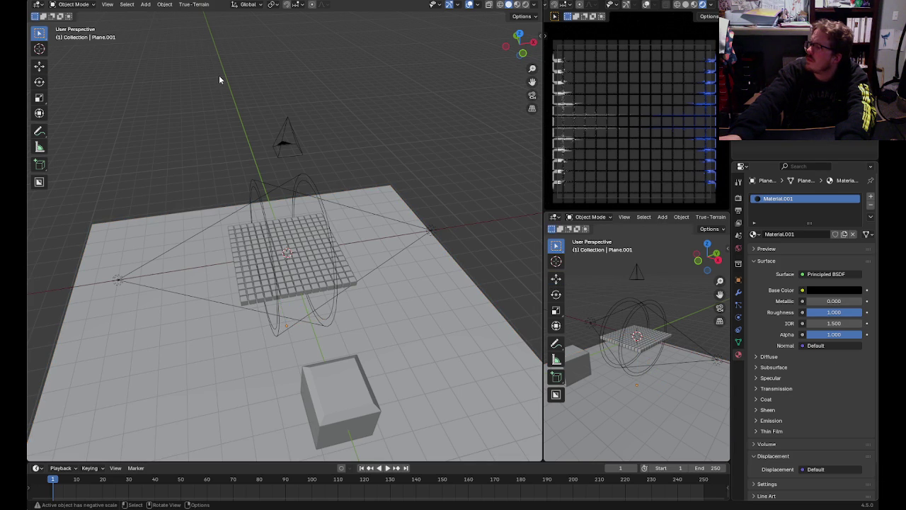
# - Apply Shade Smooth to the grid plane and to the standalone cube
pyautogui.click(317, 268)
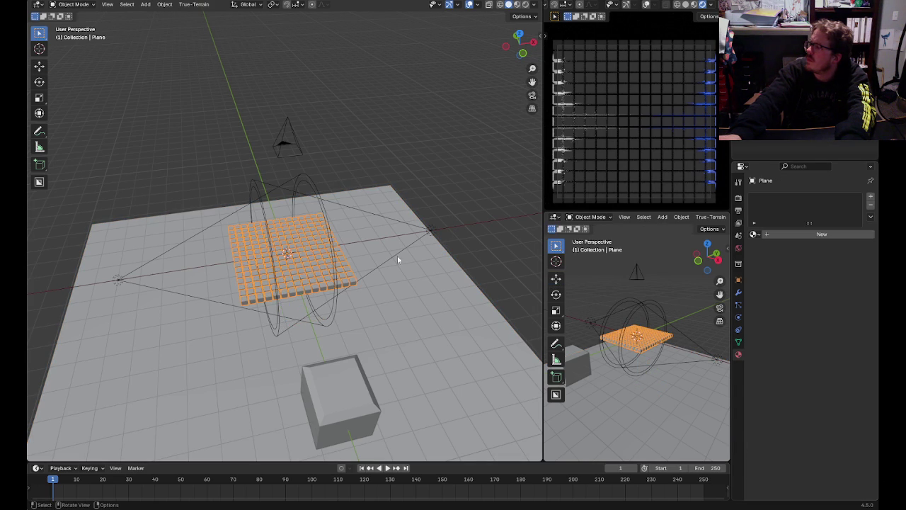
pyautogui.rightClick(315, 254)
pyautogui.click(320, 257)
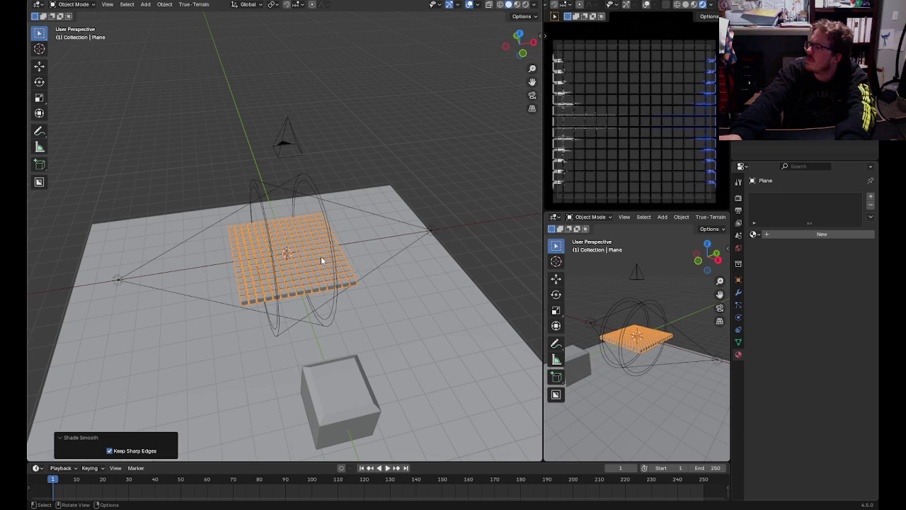
pyautogui.click(350, 391)
pyautogui.rightClick(350, 392)
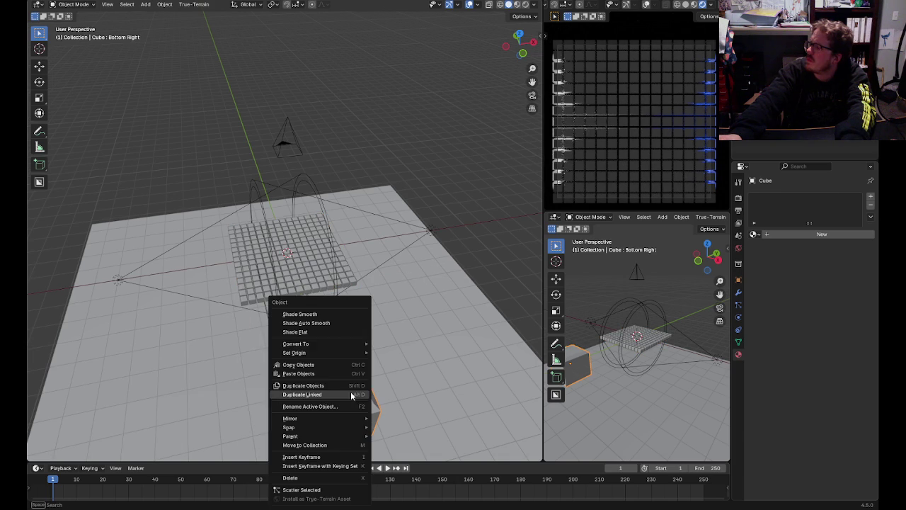
pyautogui.click(322, 314)
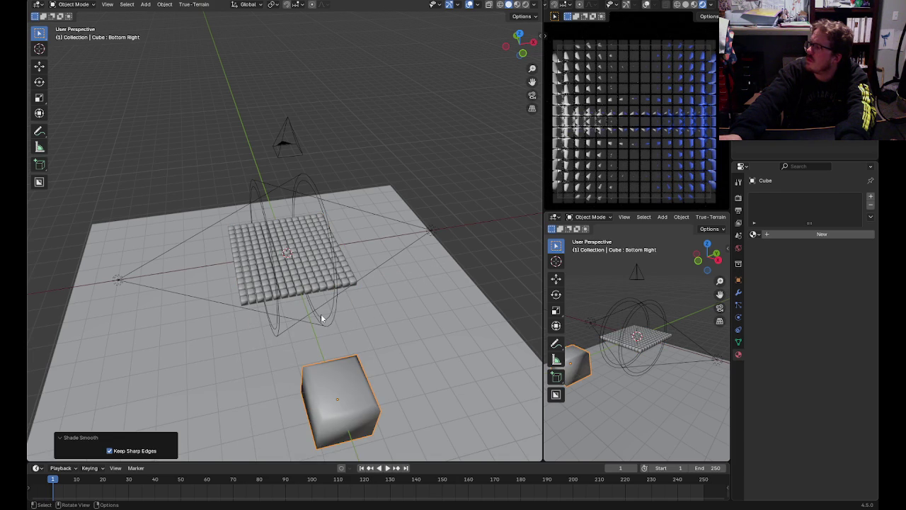
pyautogui.click(360, 391)
# - Render a test image to check the smooth shading, then close it
pyautogui.click(474, 216)
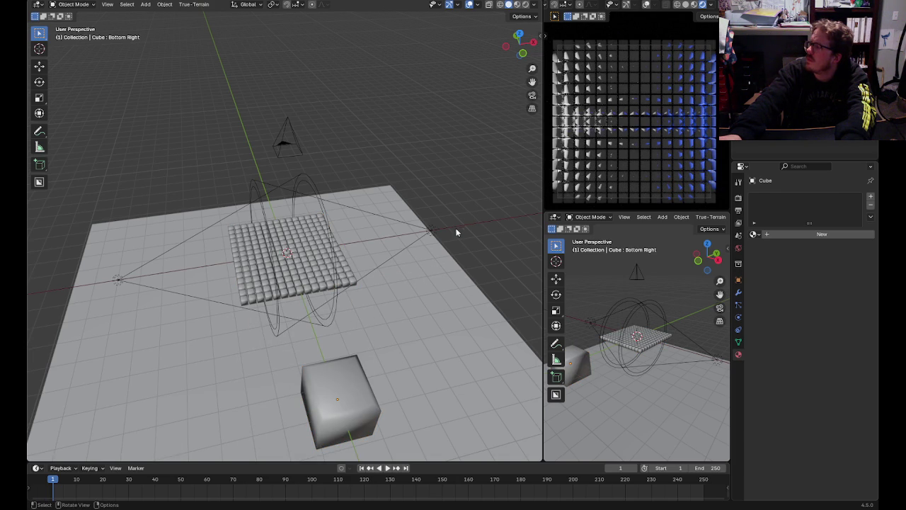
pyautogui.click(84, 1)
pyautogui.click(92, 8)
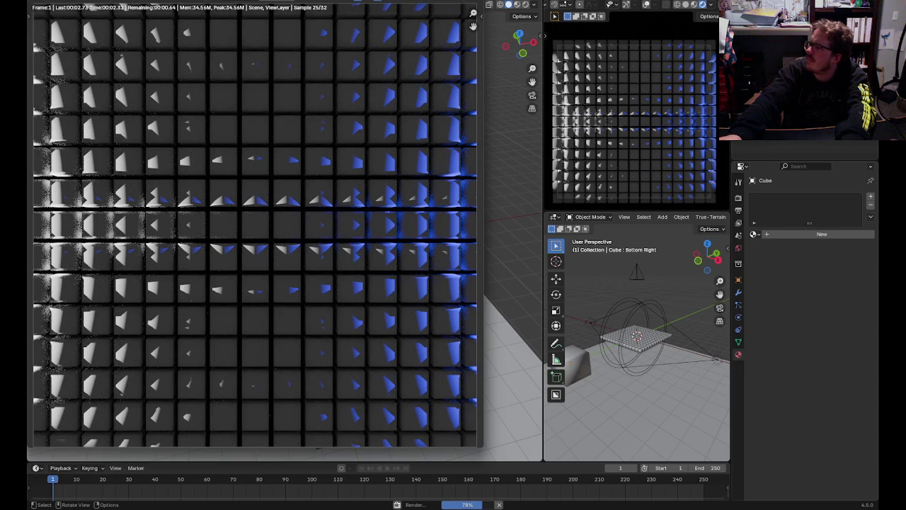
pyautogui.press('Escape')
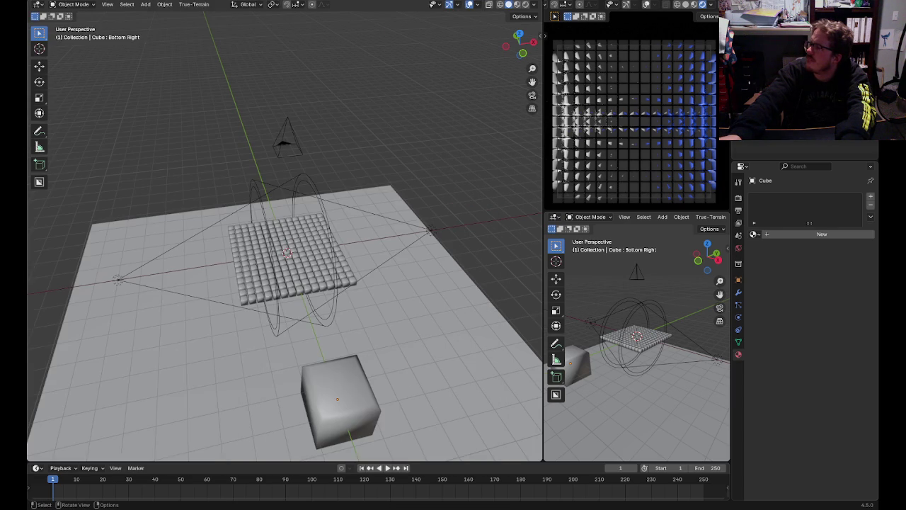
# - Select the cube and drag its Top right and Bottom Left shape key values up to 1
pyautogui.moveTo(495, 177); pyautogui.dragTo(501, 150, button='middle')
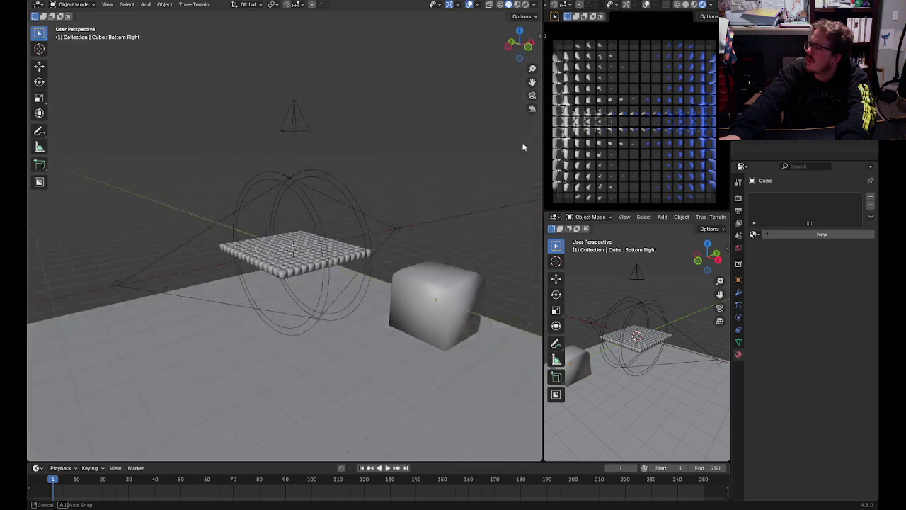
pyautogui.click(376, 327)
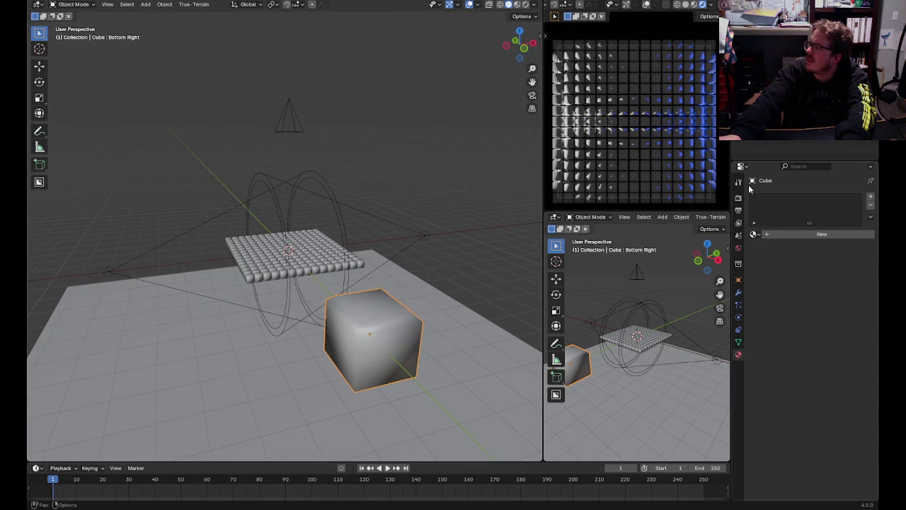
pyautogui.click(739, 342)
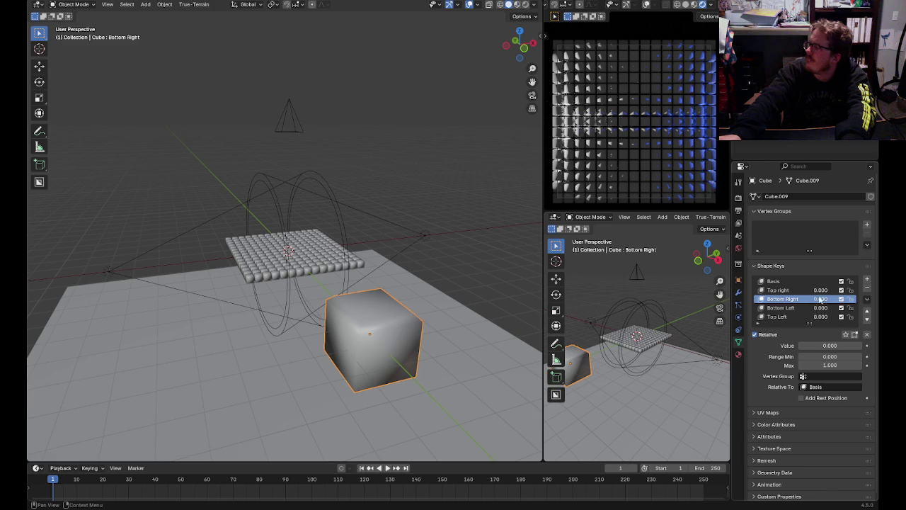
pyautogui.moveTo(818, 290); pyautogui.dragTo(832, 300)
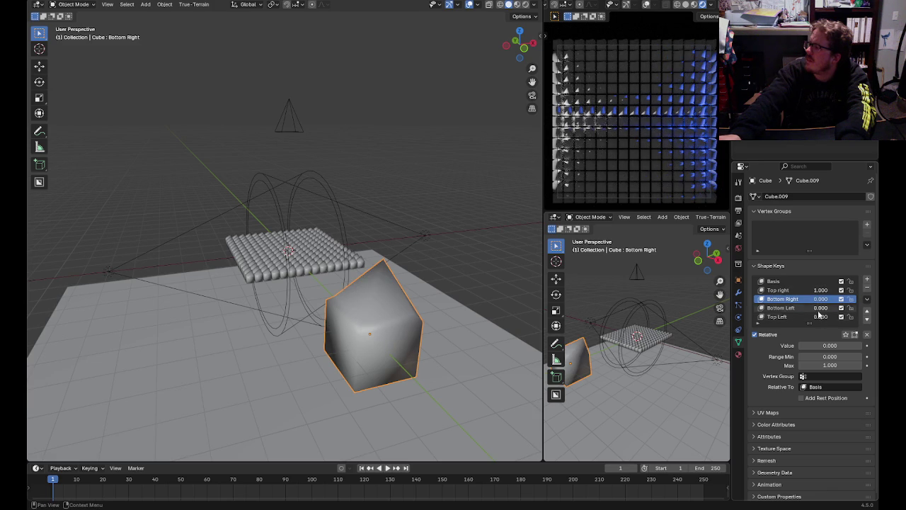
pyautogui.press('Return')
pyautogui.moveTo(821, 290)
pyautogui.mouseDown()
pyautogui.moveTo(801, 291)
pyautogui.moveTo(839, 308)
pyautogui.moveTo(807, 308)
pyautogui.moveTo(839, 308)
pyautogui.moveTo(808, 308)
pyautogui.moveTo(807, 317)
pyautogui.moveTo(839, 316)
pyautogui.moveTo(820, 317)
pyautogui.moveTo(839, 308)
pyautogui.moveTo(821, 290)
pyautogui.mouseUp()
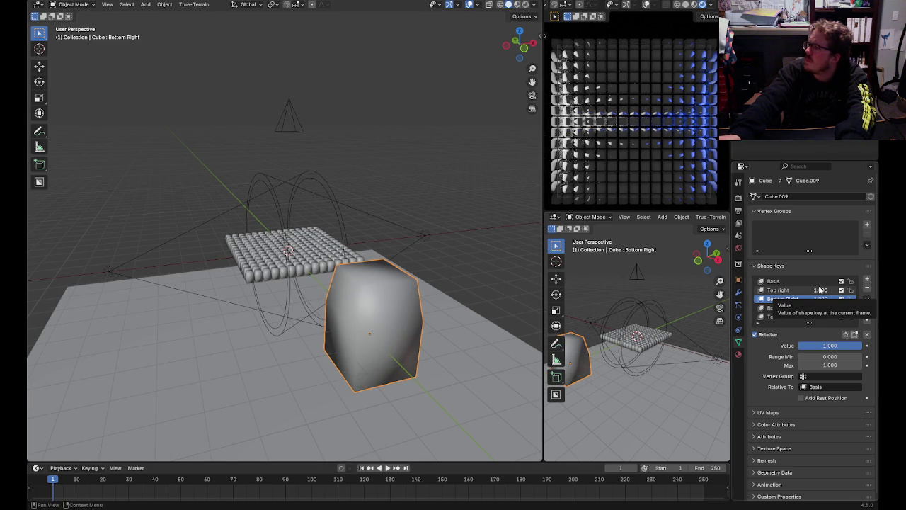
pyautogui.click(298, 247)
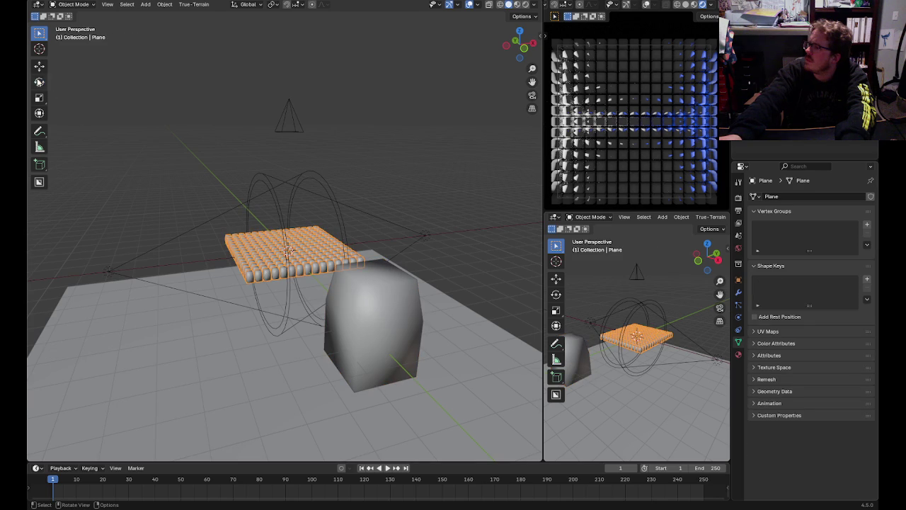
# - Try spinning the grid about Z, undo it, and keyframe its location and rotation
pyautogui.hotkey('shift', 'space')
pyautogui.press('r')
pyautogui.moveTo(318, 262); pyautogui.dragTo(301, 280)
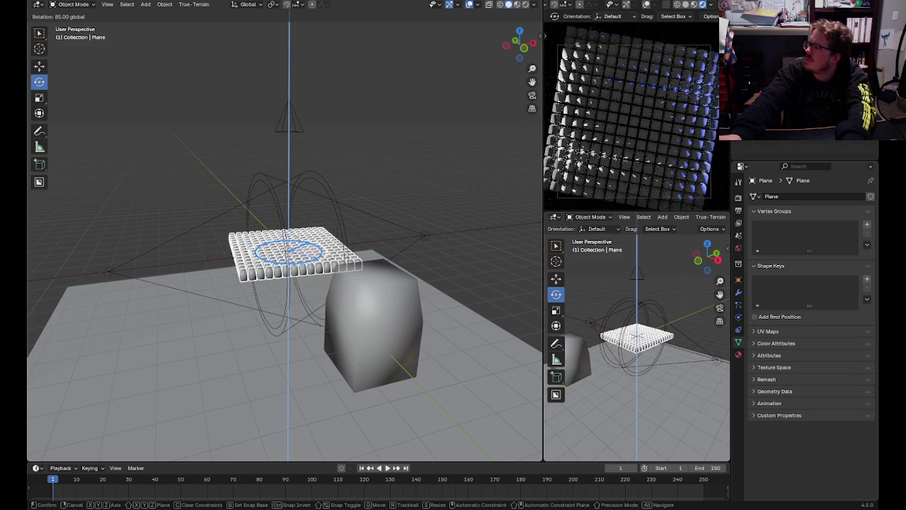
pyautogui.moveTo(301, 280)
pyautogui.mouseDown()
pyautogui.moveTo(345, 253)
pyautogui.moveTo(322, 234)
pyautogui.mouseUp()
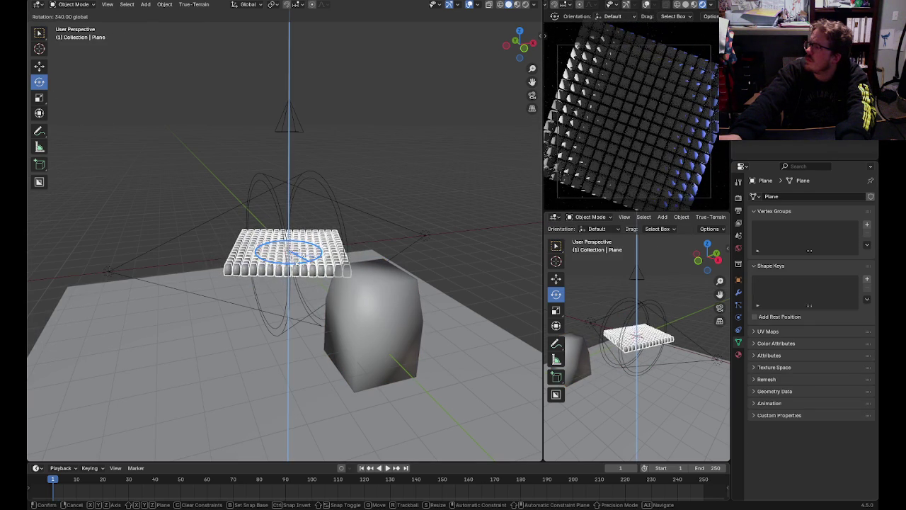
pyautogui.moveTo(322, 233); pyautogui.dragTo(324, 270)
pyautogui.hotkey('ctrl', 'z')
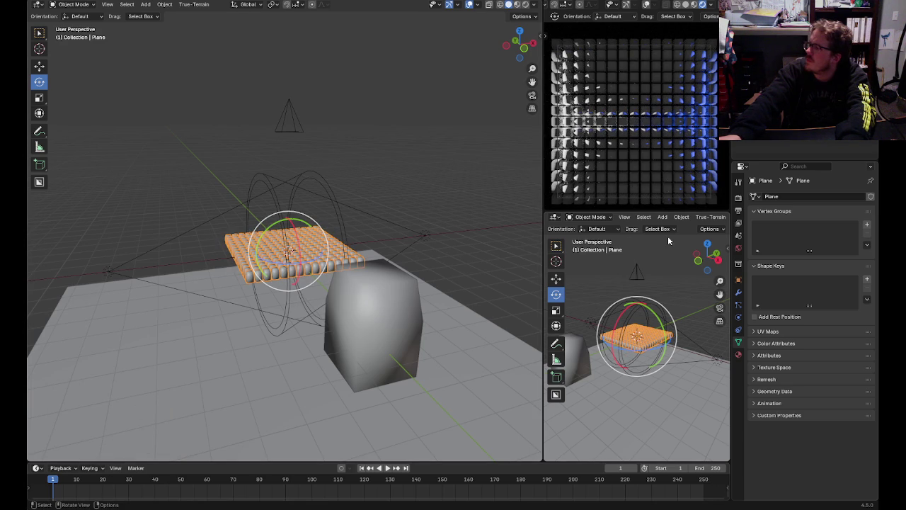
pyautogui.click(739, 279)
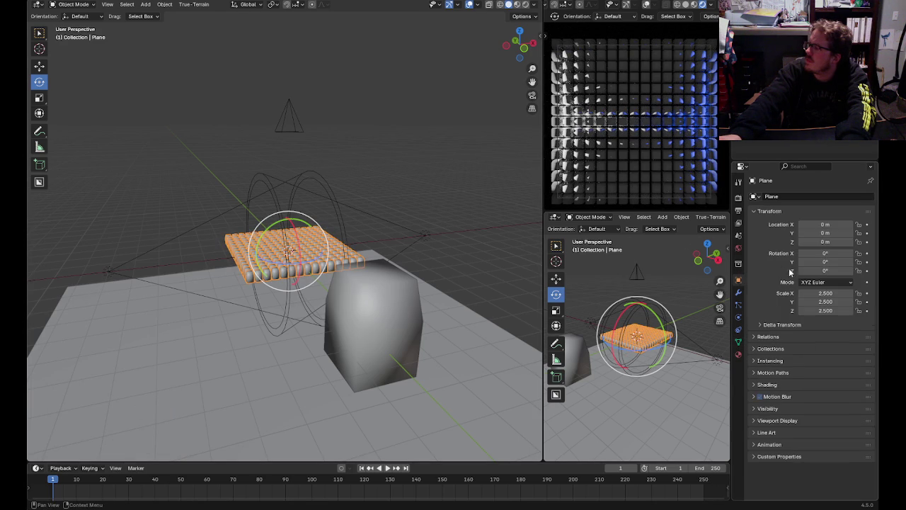
pyautogui.moveTo(866, 271); pyautogui.dragTo(867, 224)
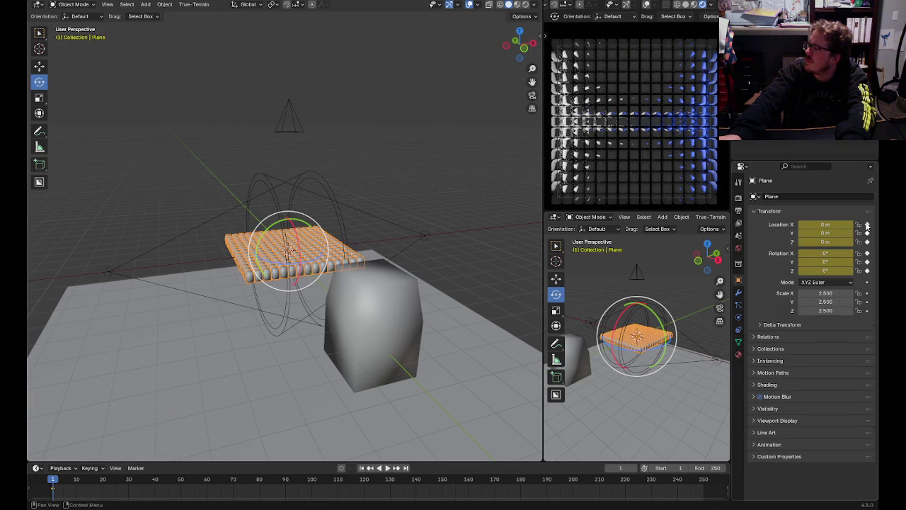
# - Near frame 250, set the plane's Z rotation to 3*360 and return toward frame 0
pyautogui.moveTo(81, 482); pyautogui.dragTo(703, 469)
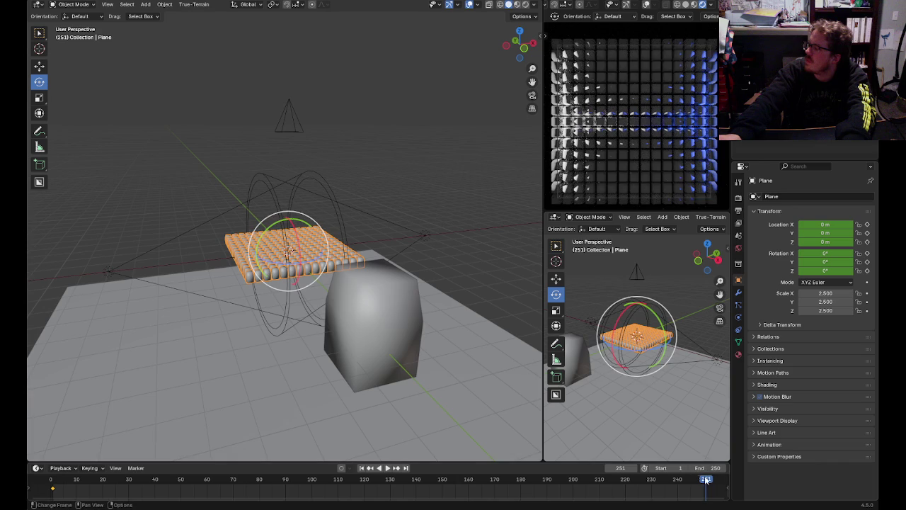
pyautogui.moveTo(307, 265)
pyautogui.mouseDown()
pyautogui.moveTo(272, 238)
pyautogui.moveTo(280, 226)
pyautogui.mouseUp()
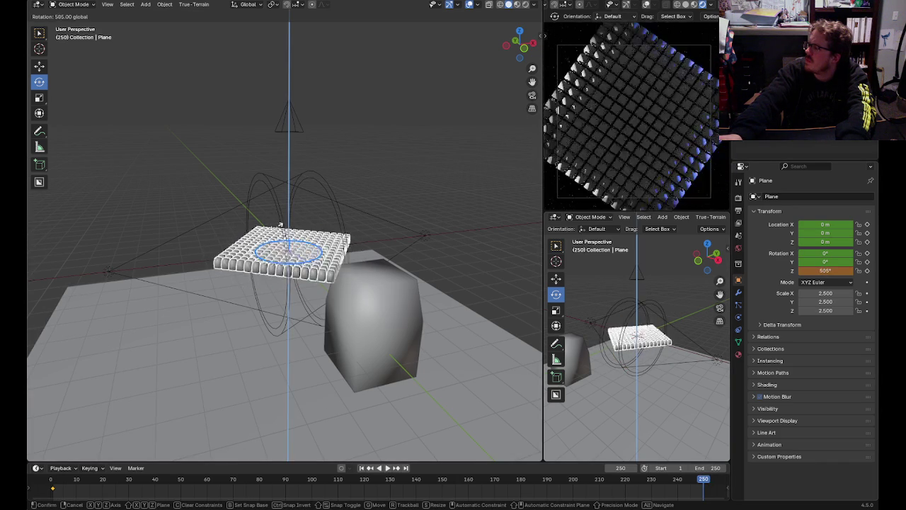
pyautogui.moveTo(280, 225); pyautogui.dragTo(286, 228)
pyautogui.click(826, 271)
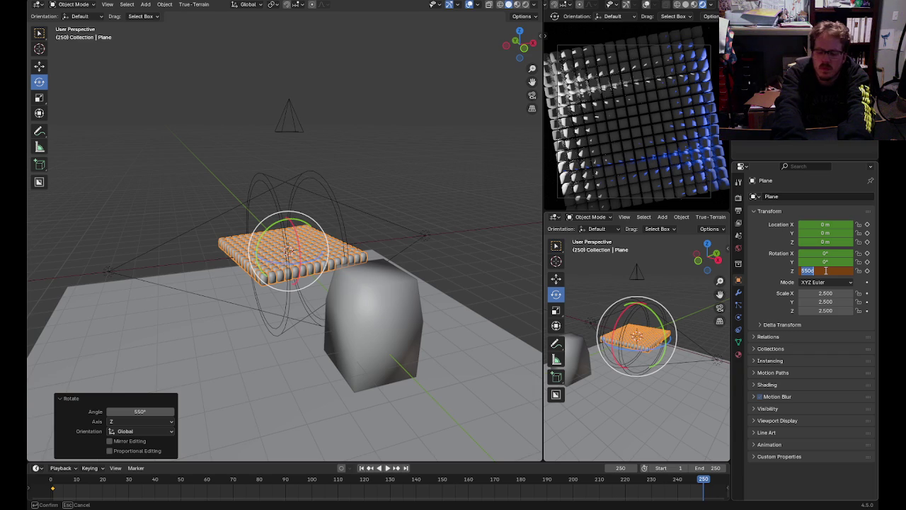
pyautogui.write('*')
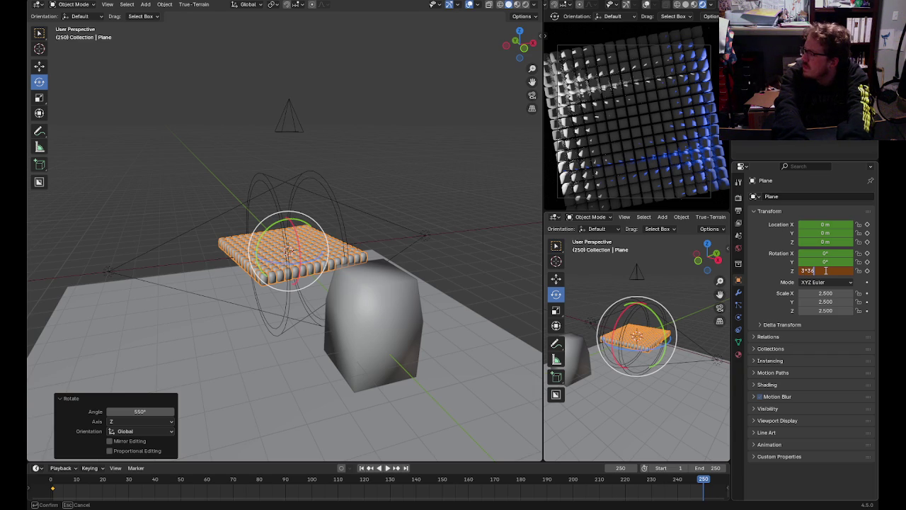
pyautogui.press('Return')
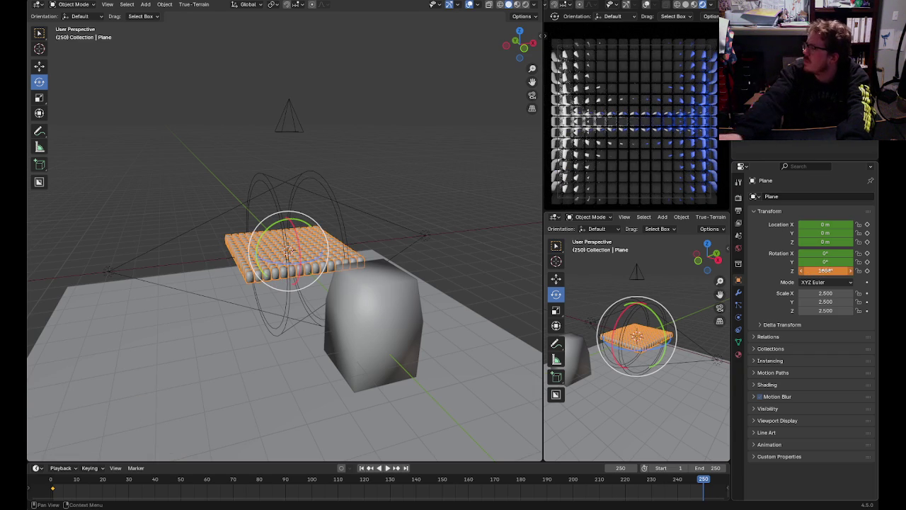
pyautogui.moveTo(92, 483); pyautogui.dragTo(49, 481)
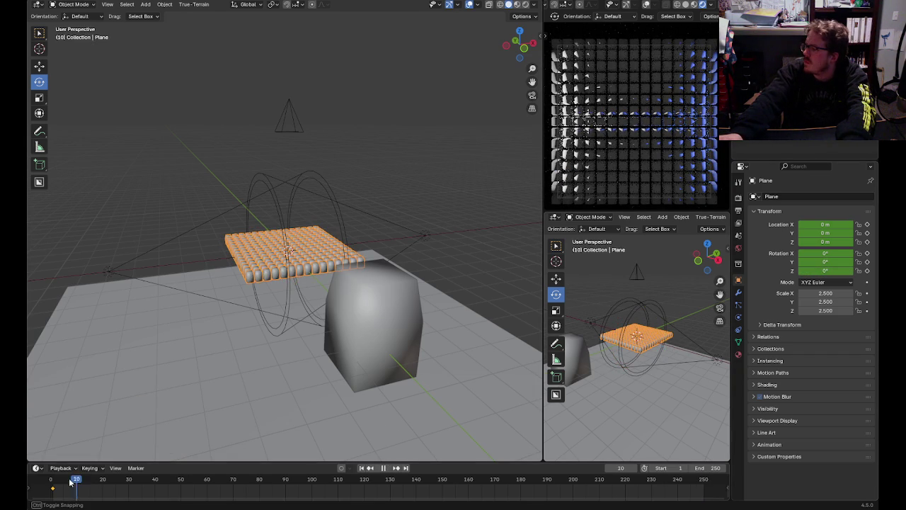
# - At frame 250, set the plane's Z rotation to 1080° (3*360) and play back the spin
pyautogui.moveTo(633, 481); pyautogui.dragTo(704, 487)
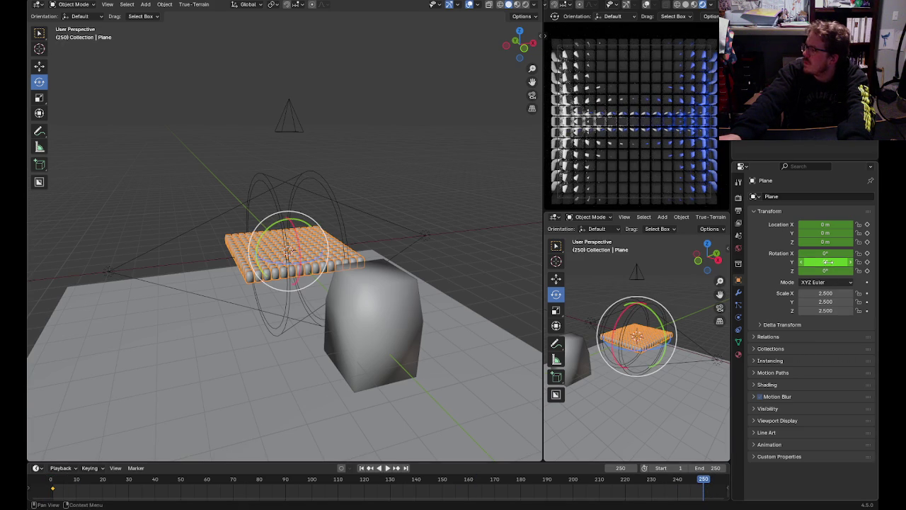
pyautogui.moveTo(826, 262); pyautogui.dragTo(850, 262)
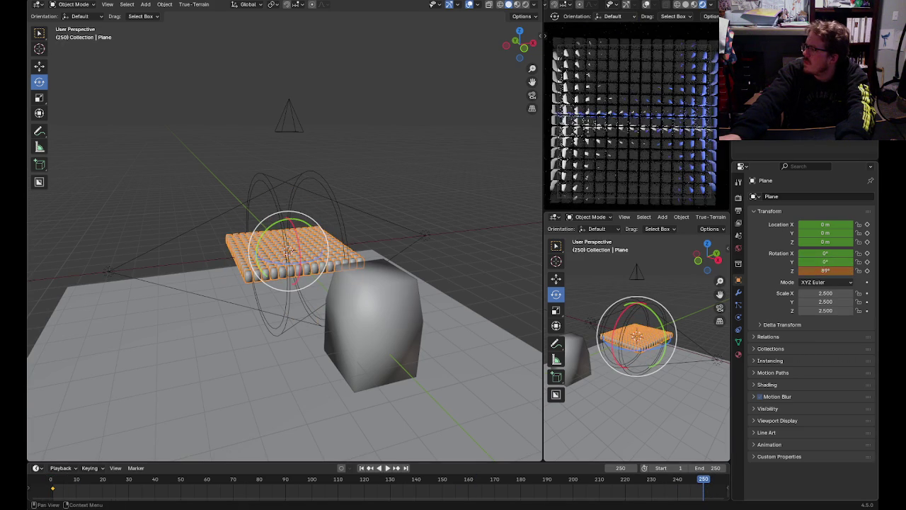
pyautogui.doubleClick(825, 269)
pyautogui.write('3*36')
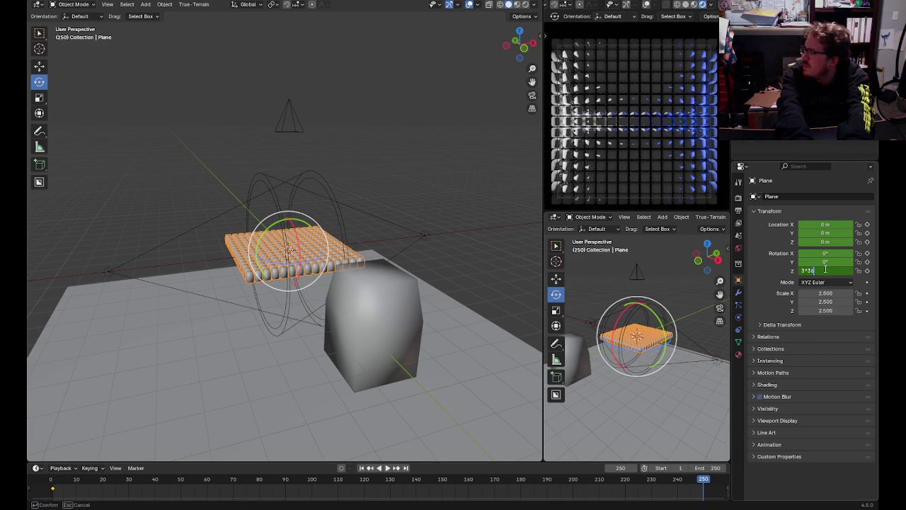
pyautogui.press('Return')
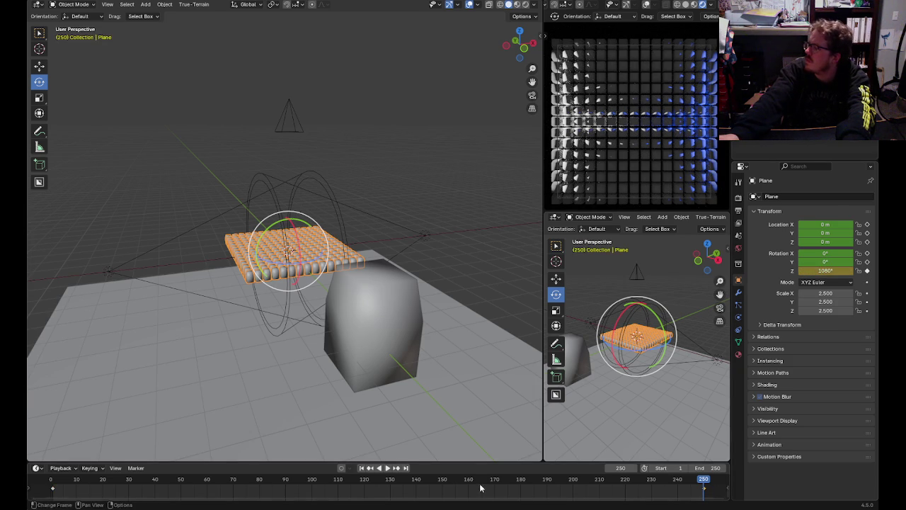
pyautogui.press('space')
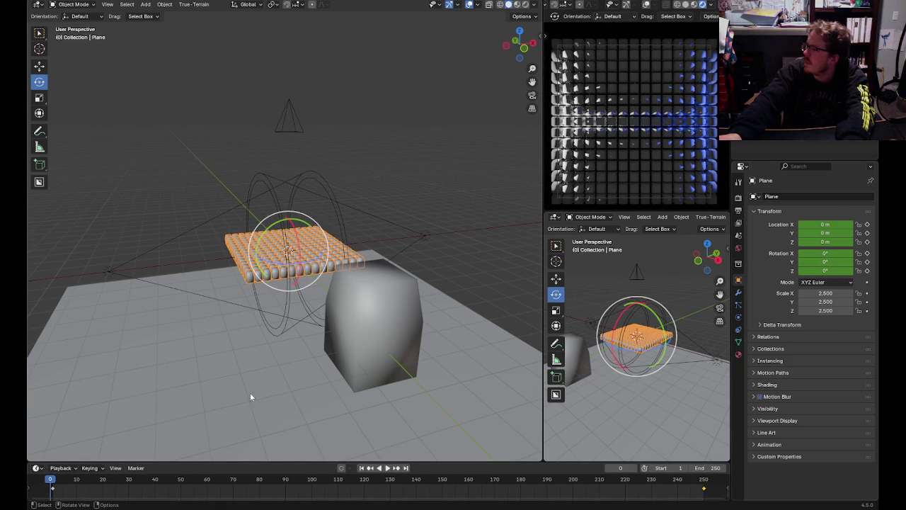
pyautogui.press('space')
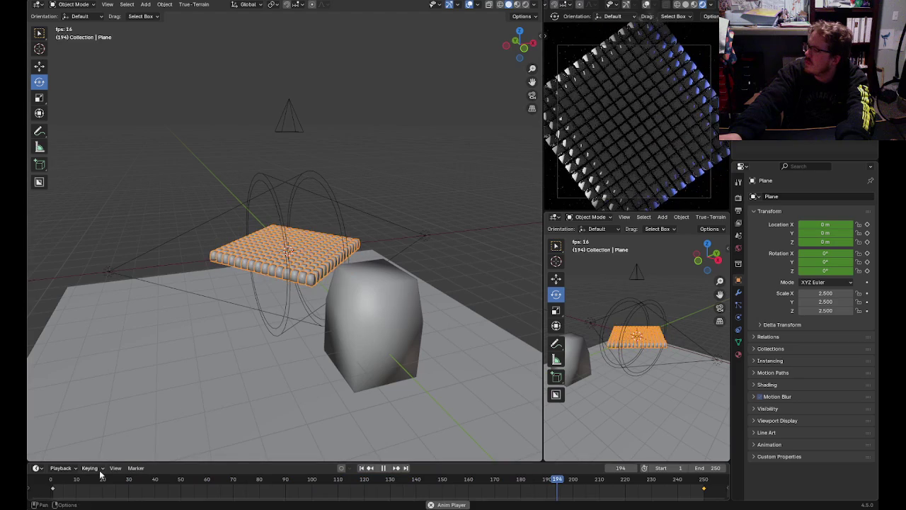
pyautogui.press('space')
# - Turn the timeline into the Graph Editor and set the rotation keyframes to Linear interpolation
pyautogui.moveTo(216, 485); pyautogui.dragTo(62, 503)
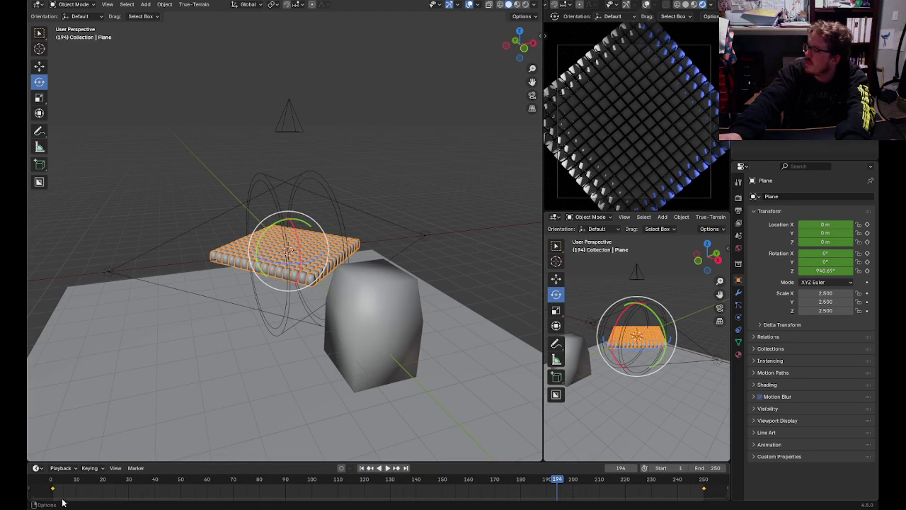
pyautogui.click(63, 468)
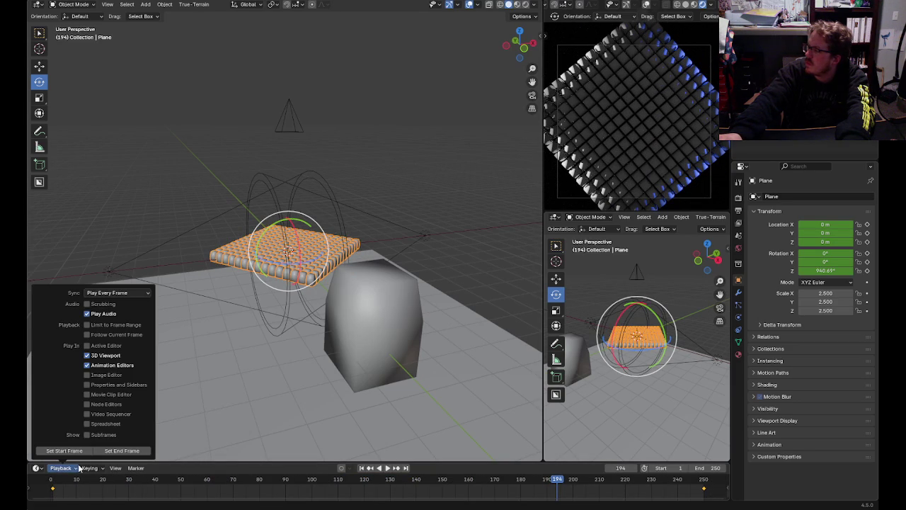
pyautogui.click(41, 470)
pyautogui.click(163, 401)
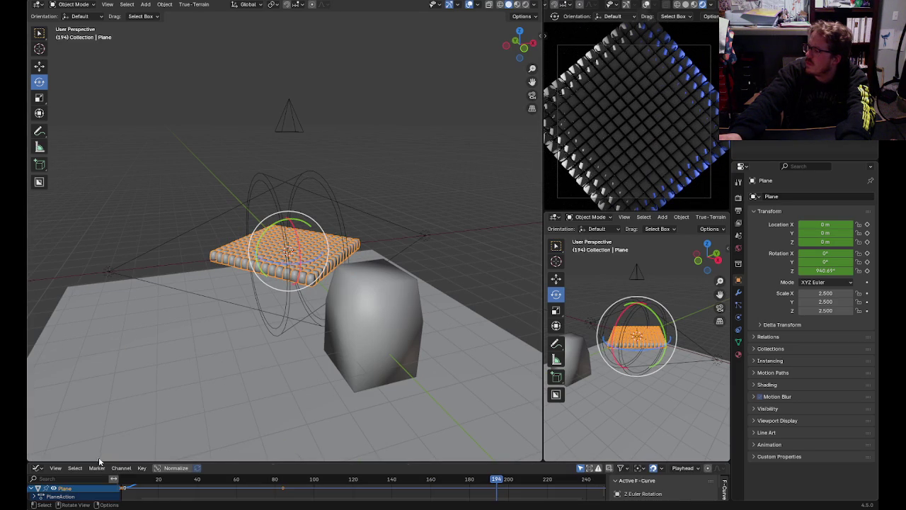
pyautogui.rightClick(128, 492)
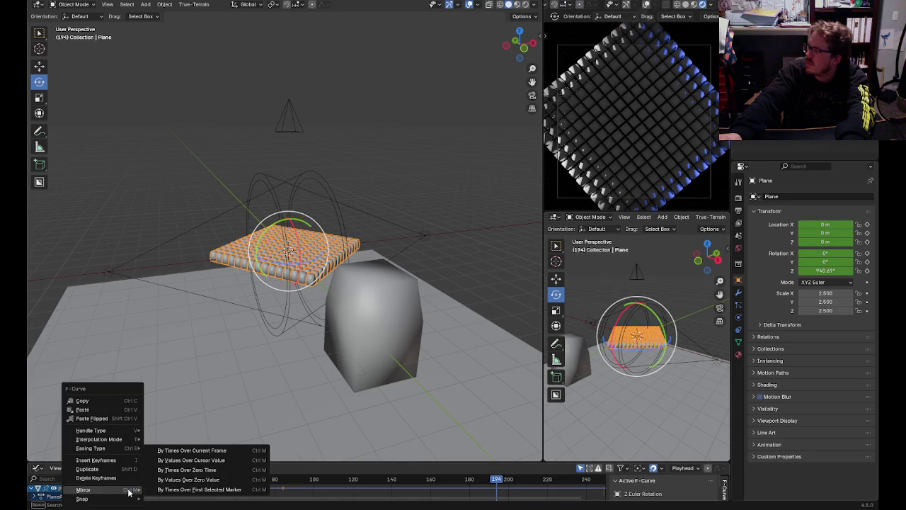
pyautogui.moveTo(100, 439)
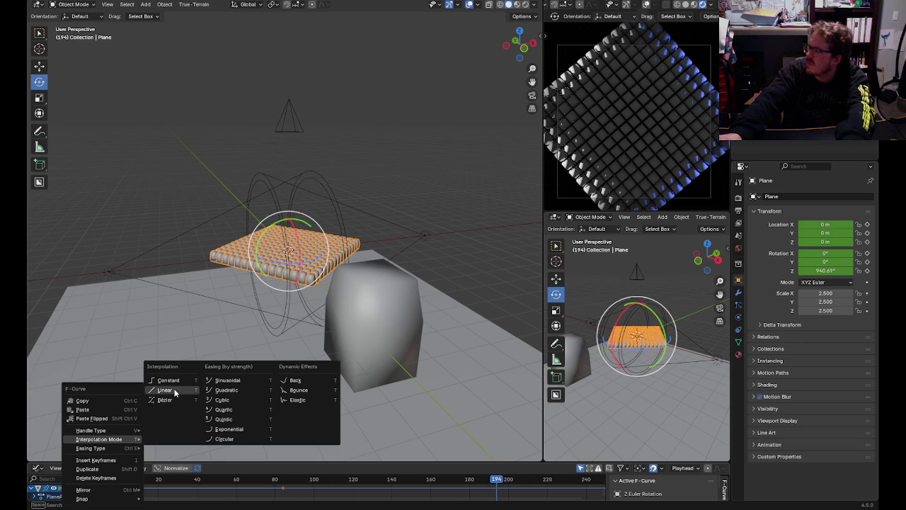
pyautogui.click(175, 392)
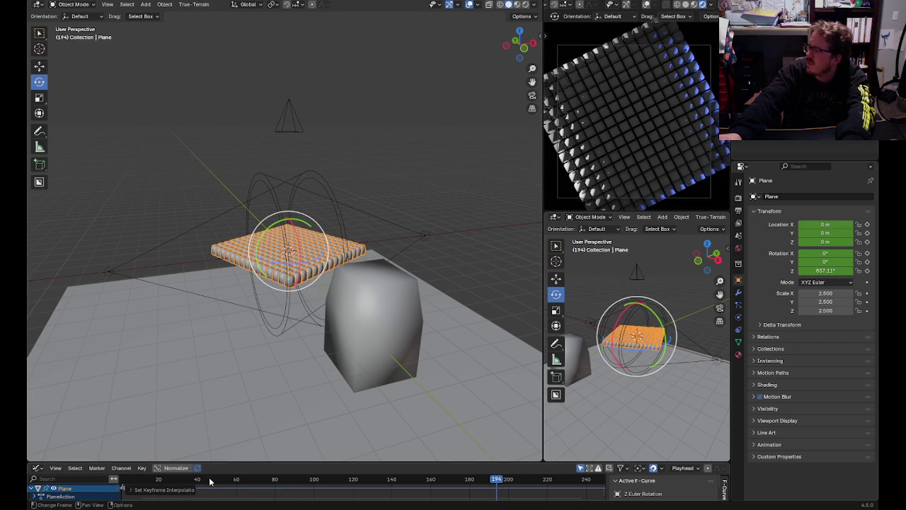
pyautogui.press('space')
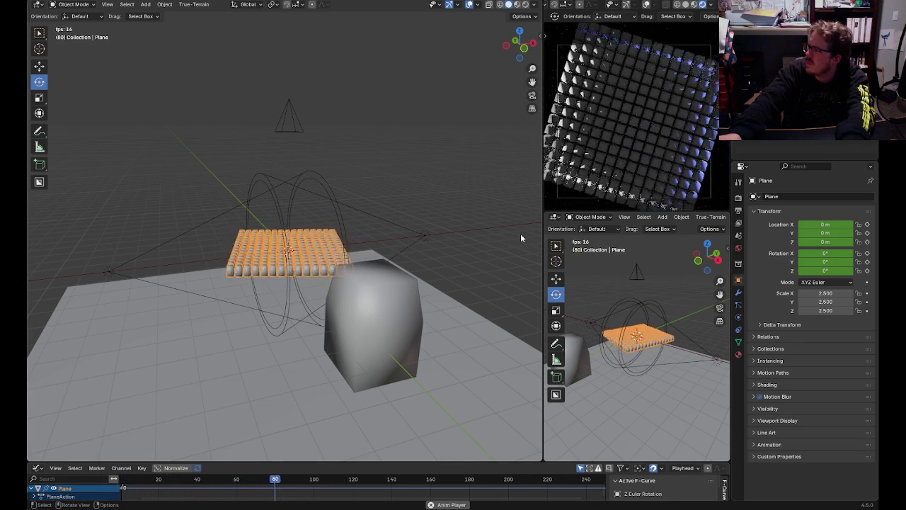
pyautogui.press('space')
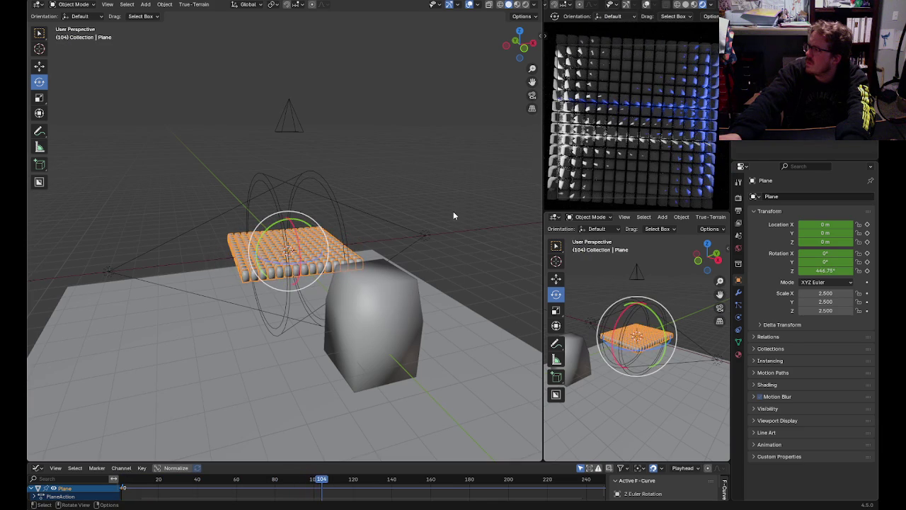
pyautogui.moveTo(322, 480); pyautogui.dragTo(119, 479)
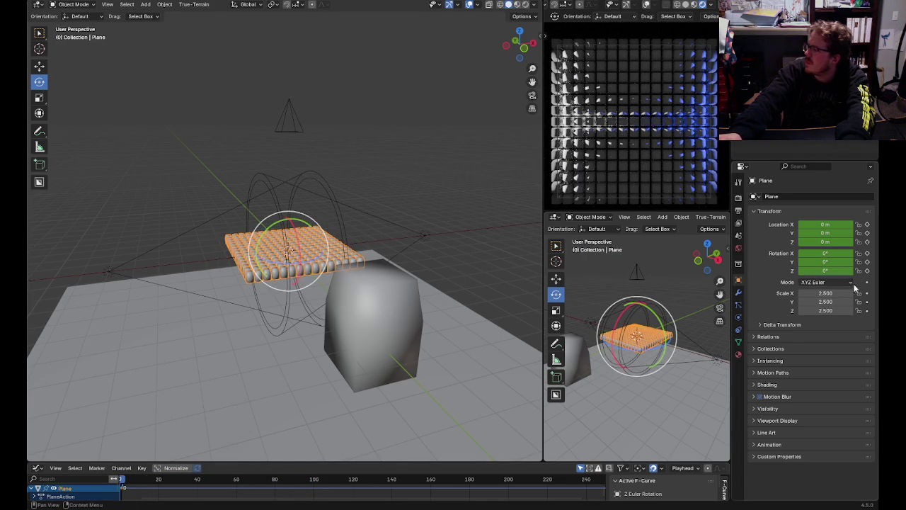
# - Test rotating and scaling the cube-grid plane, undo the rotation, and play the animation
pyautogui.click(392, 195)
pyautogui.click(343, 251)
pyautogui.moveTo(327, 239)
pyautogui.mouseDown()
pyautogui.moveTo(327, 230)
pyautogui.moveTo(373, 209)
pyautogui.mouseUp()
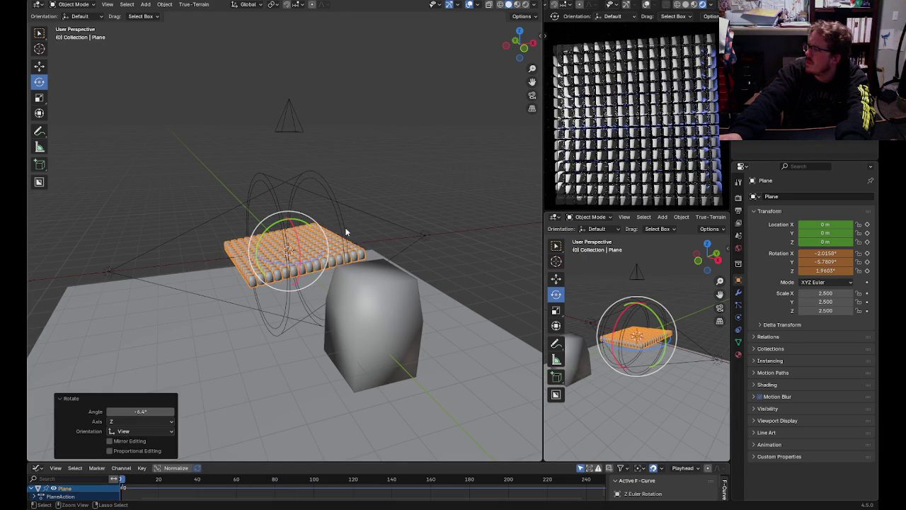
pyautogui.hotkey('ctrl', 'z')
pyautogui.click(44, 67)
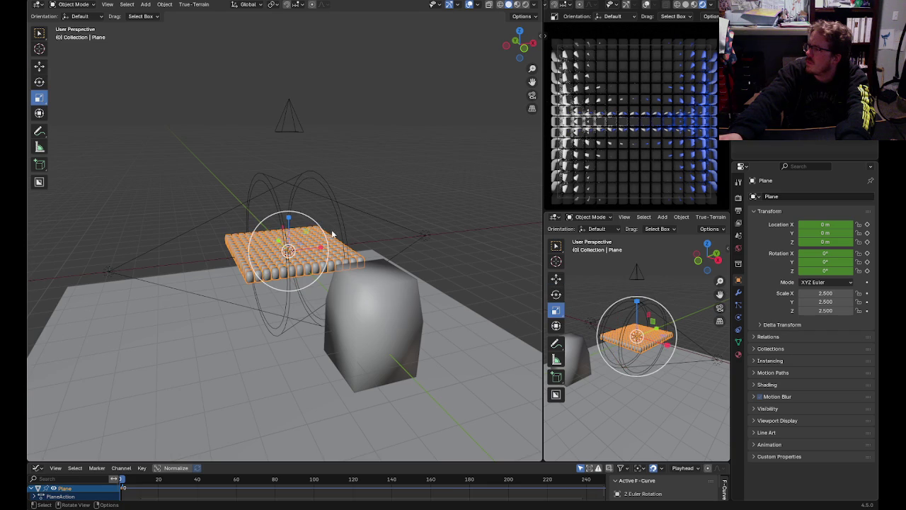
pyautogui.moveTo(320, 225); pyautogui.dragTo(321, 228)
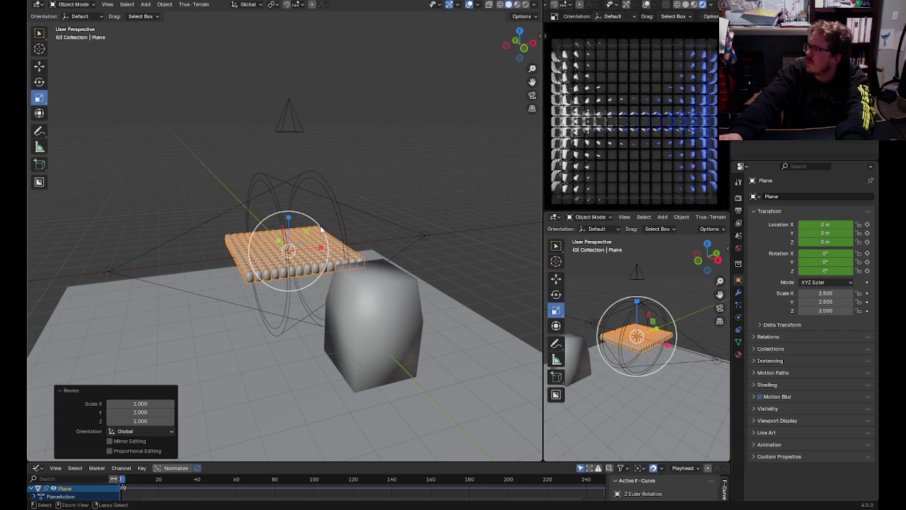
pyautogui.click(183, 211)
pyautogui.press('space')
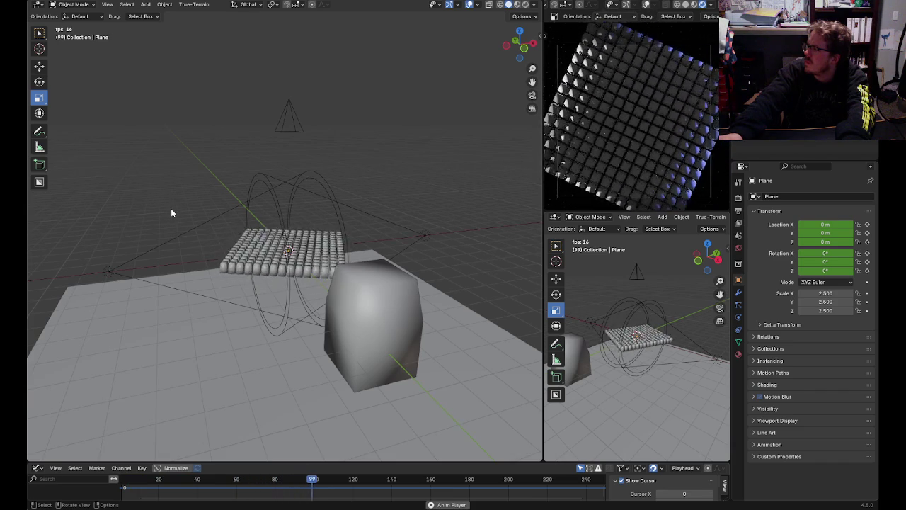
pyautogui.press('space')
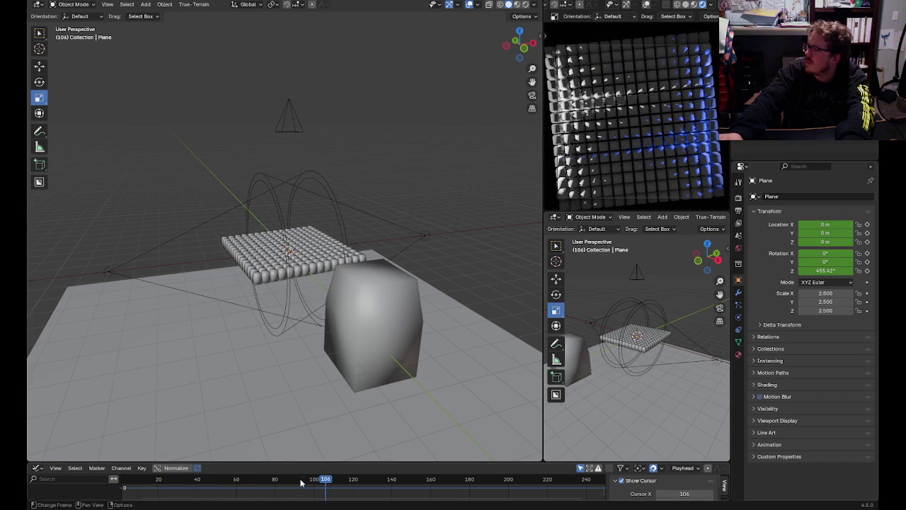
# - Set the plane's Z rotation at frame 250 to 2*360 (720°) and play it back
pyautogui.click(122, 481)
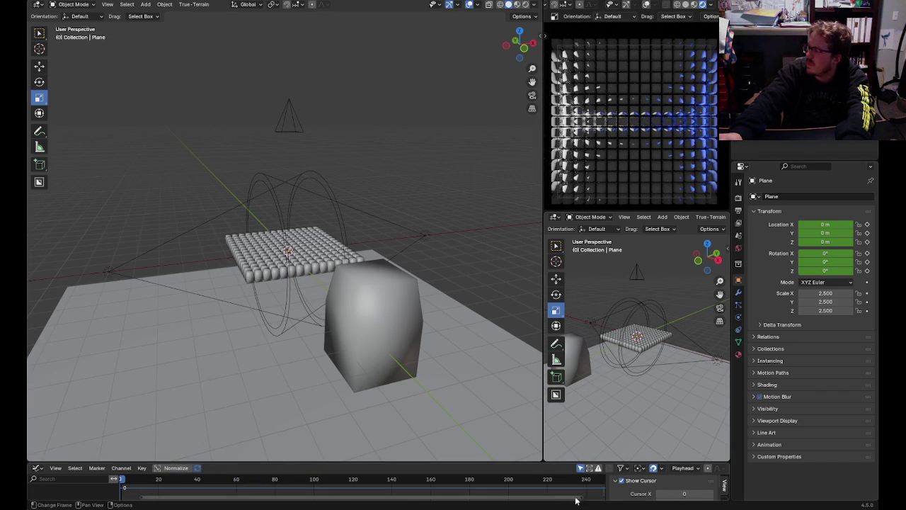
pyautogui.moveTo(564, 486); pyautogui.dragTo(580, 487)
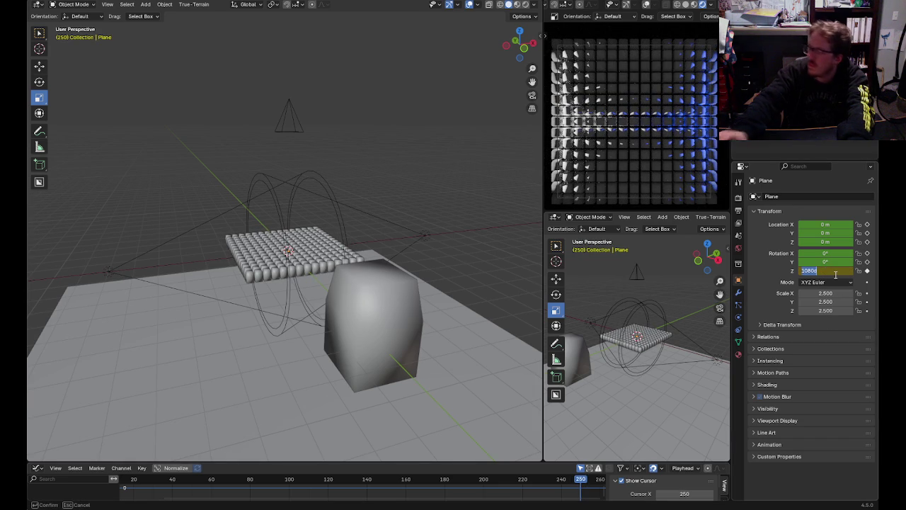
pyautogui.write('*36')
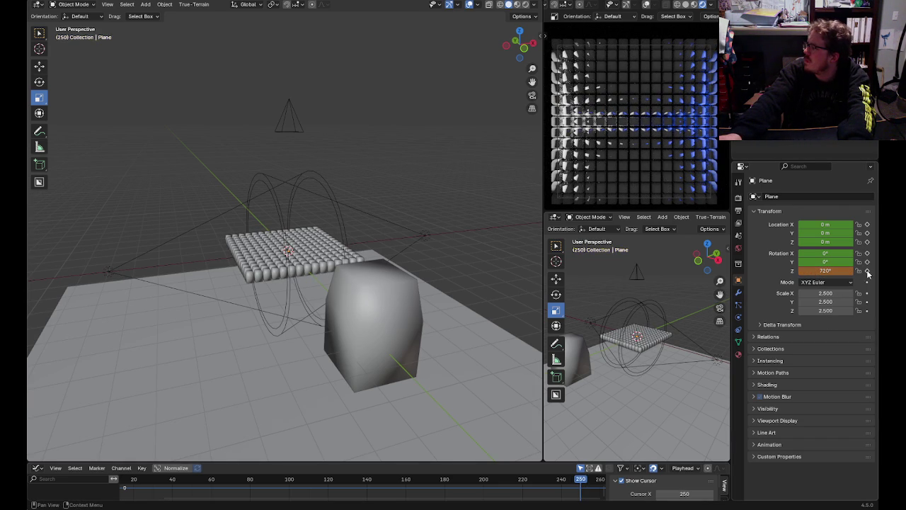
pyautogui.press('space')
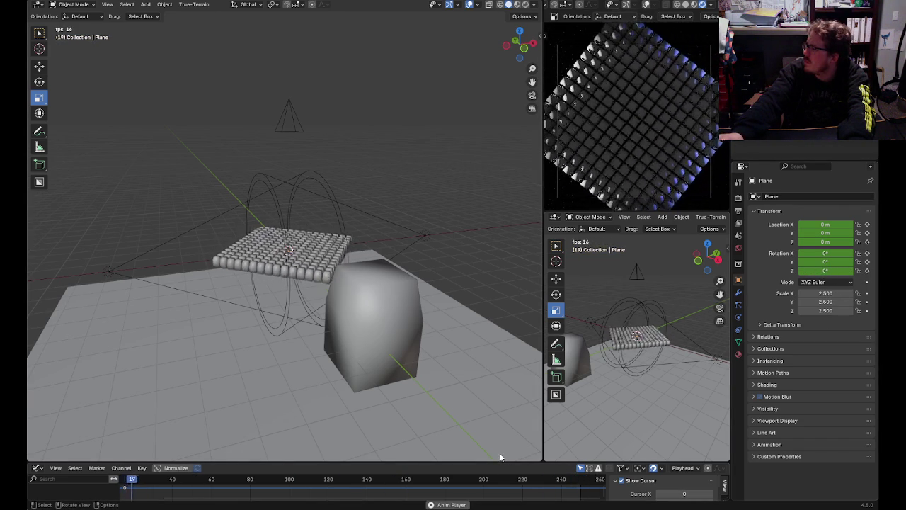
pyautogui.click(535, 482)
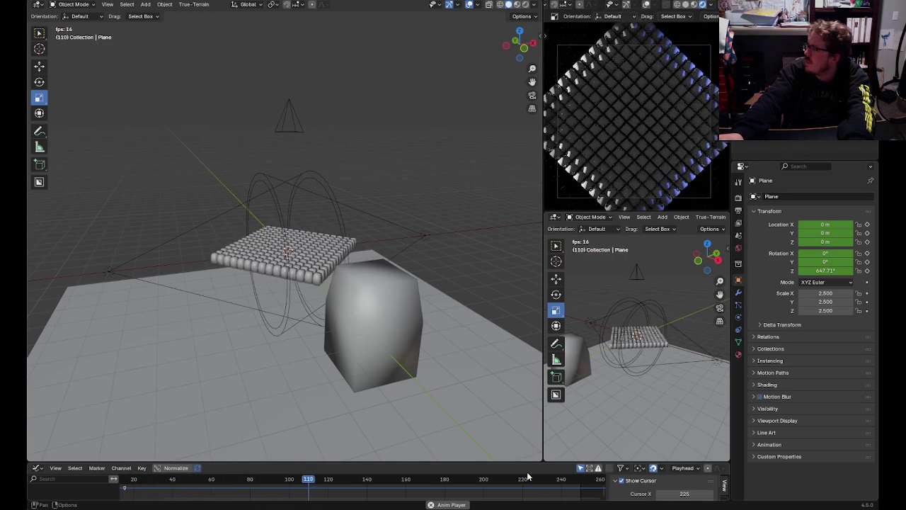
pyautogui.click(327, 248)
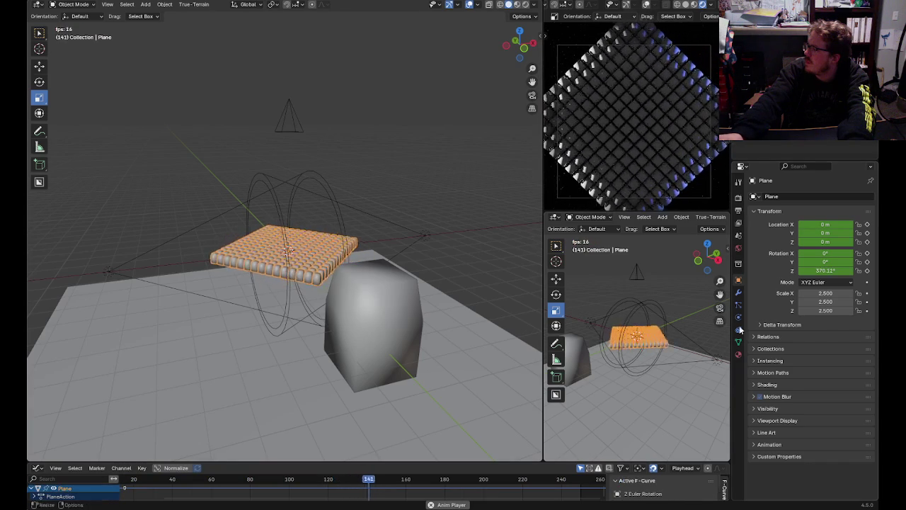
# - Add a Deform > Wave modifier to the Plane, below its Geometry Nodes modifier
pyautogui.click(739, 292)
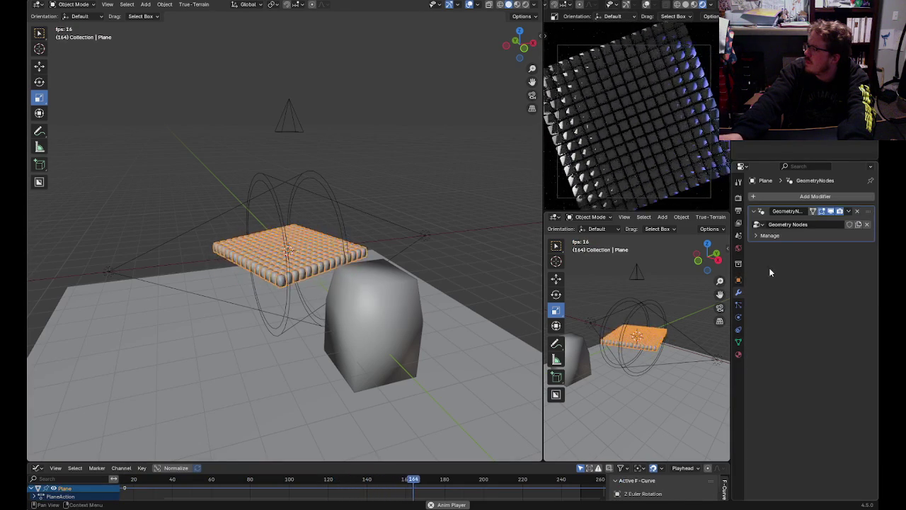
pyautogui.click(739, 305)
pyautogui.click(738, 317)
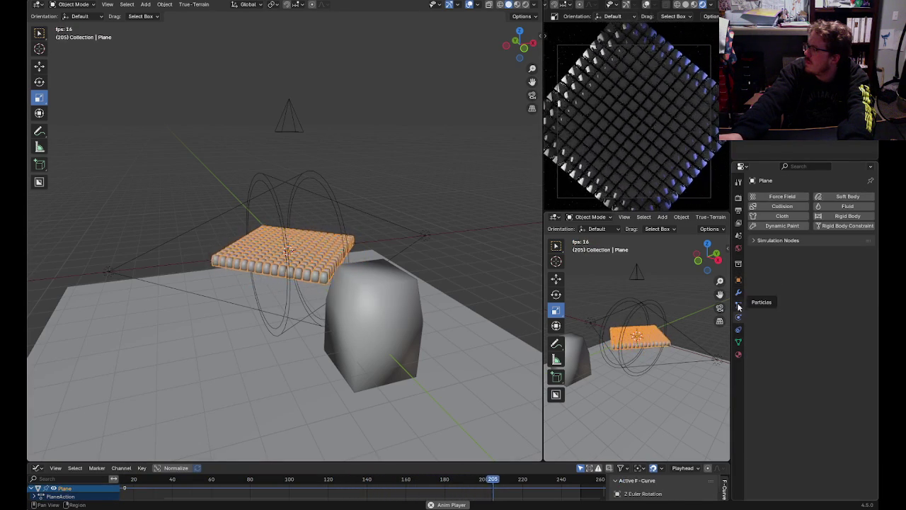
pyautogui.click(739, 306)
pyautogui.press('space')
pyautogui.click(739, 292)
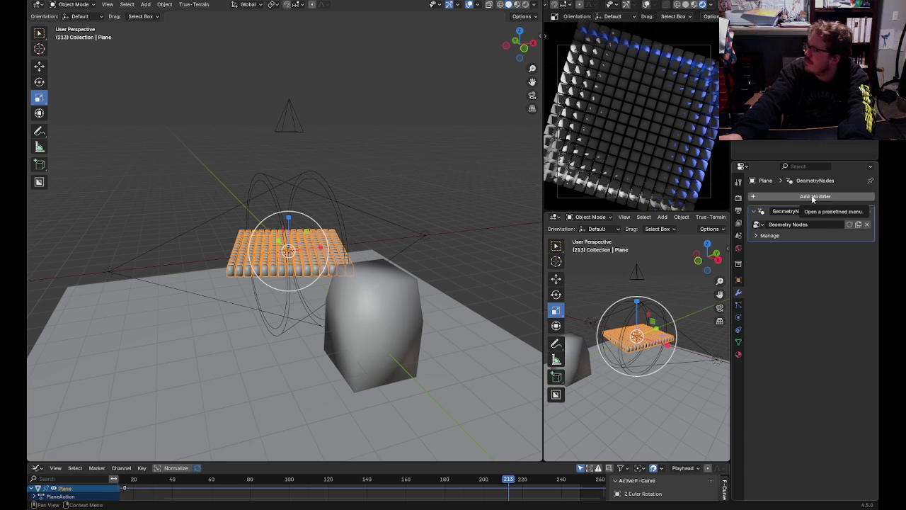
pyautogui.click(812, 198)
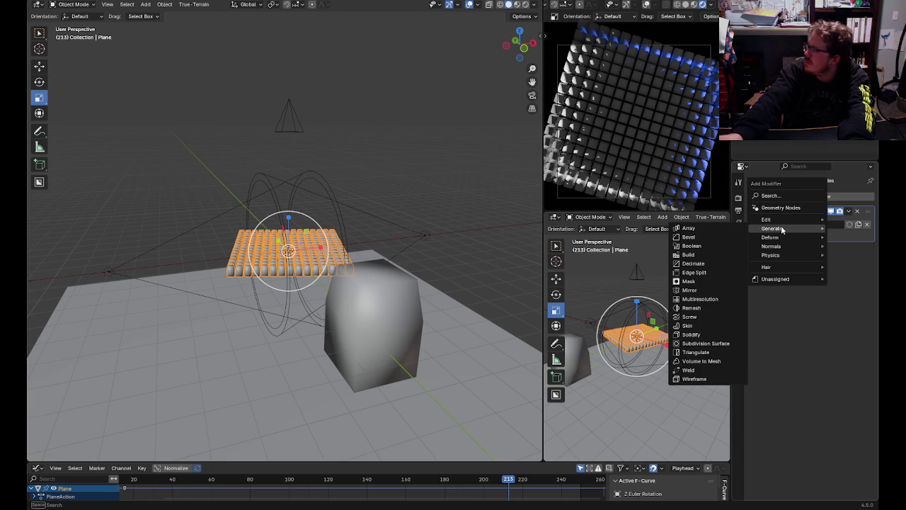
pyautogui.moveTo(770, 237)
pyautogui.click(690, 369)
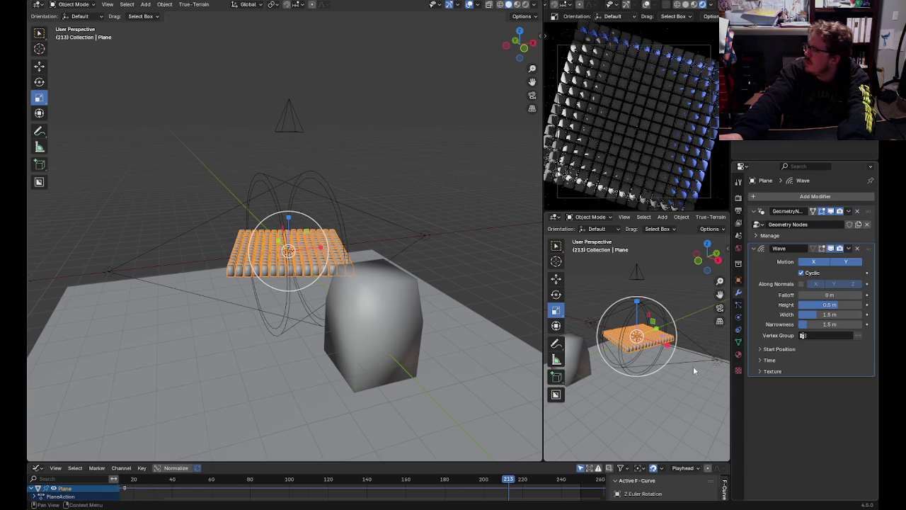
# - Play the animation and orbit closer to preview the cube grid
pyautogui.press('space')
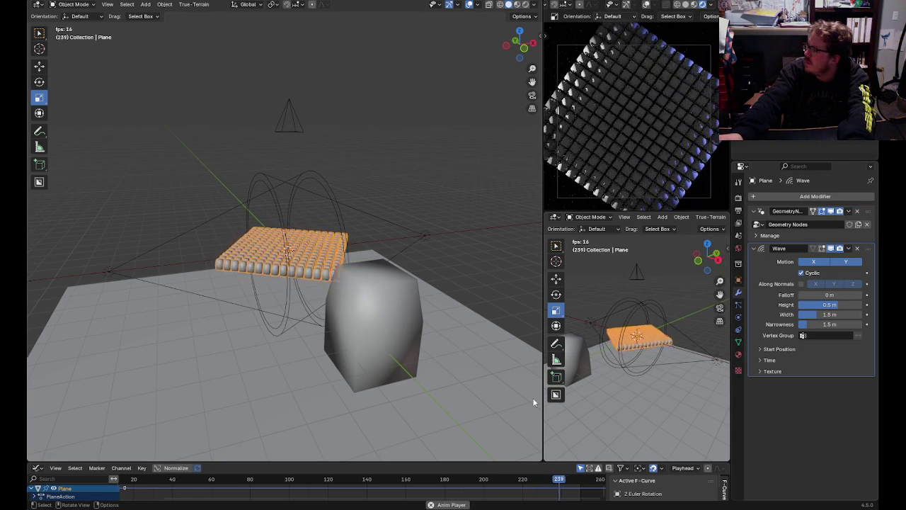
pyautogui.press('space')
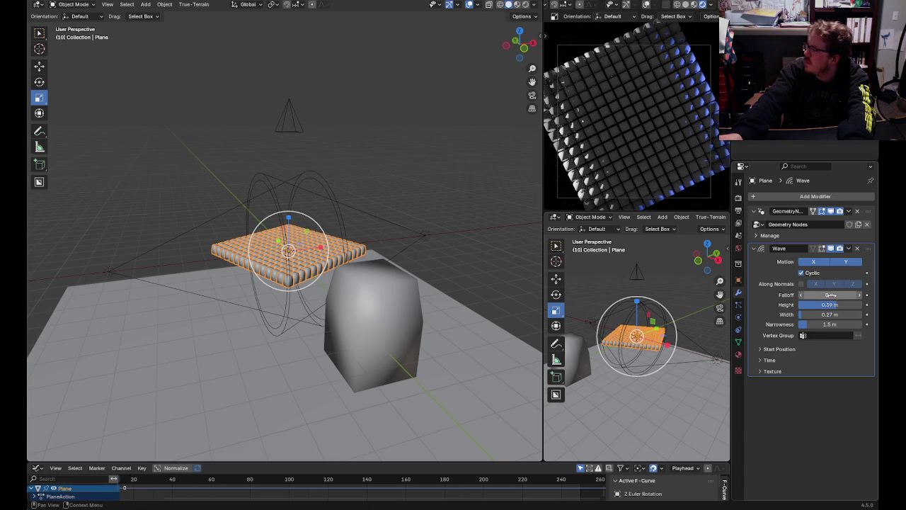
pyautogui.press('space')
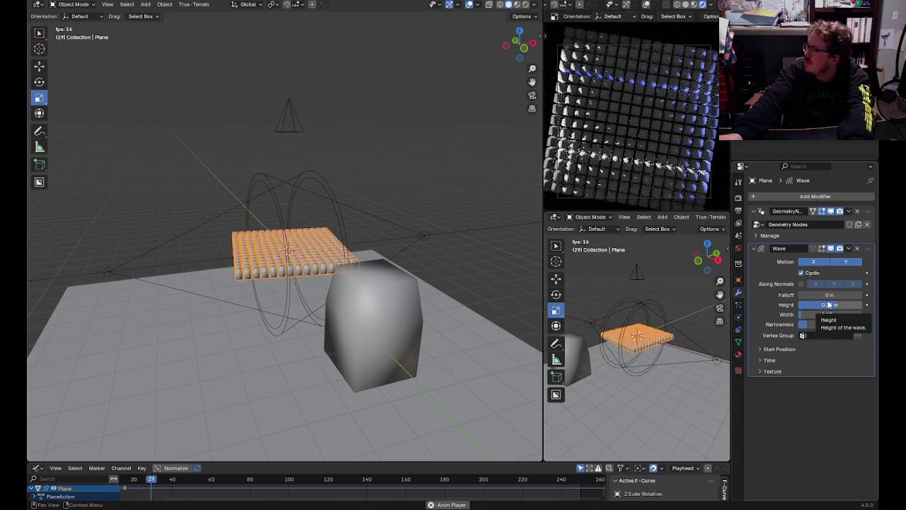
pyautogui.press('space')
pyautogui.moveTo(461, 344); pyautogui.dragTo(487, 150, button='middle')
pyautogui.press('space')
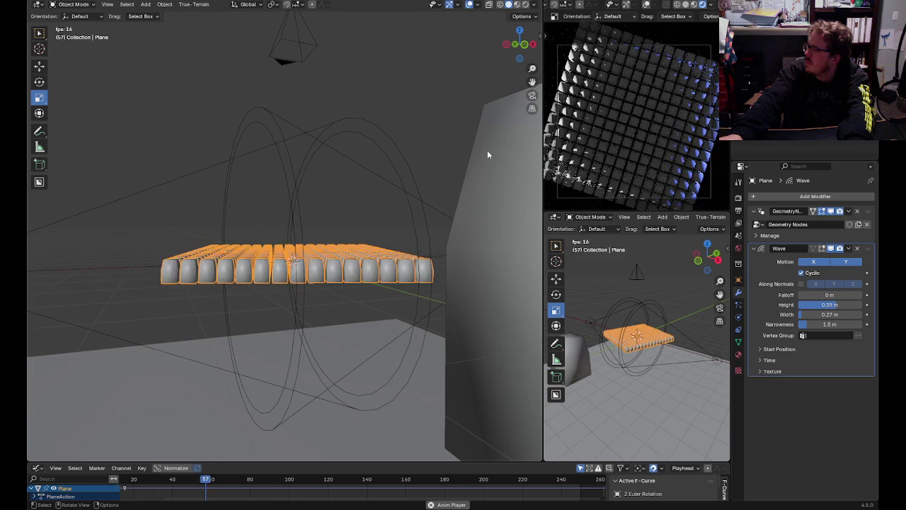
# - Set Wave height 2 m, width 0.37 m, narrowness 0.68 m, and move it above Geometry Nodes
pyautogui.moveTo(830, 304); pyautogui.dragTo(858, 304)
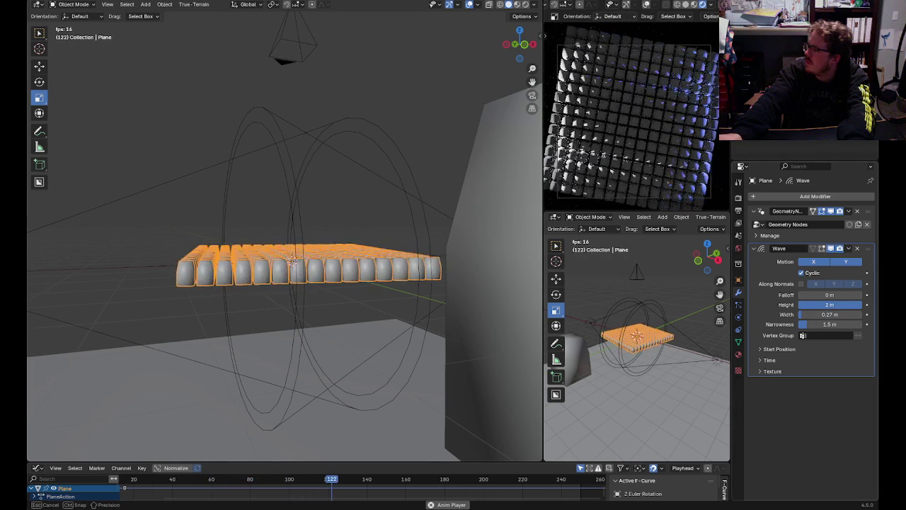
pyautogui.moveTo(830, 314); pyautogui.dragTo(814, 314)
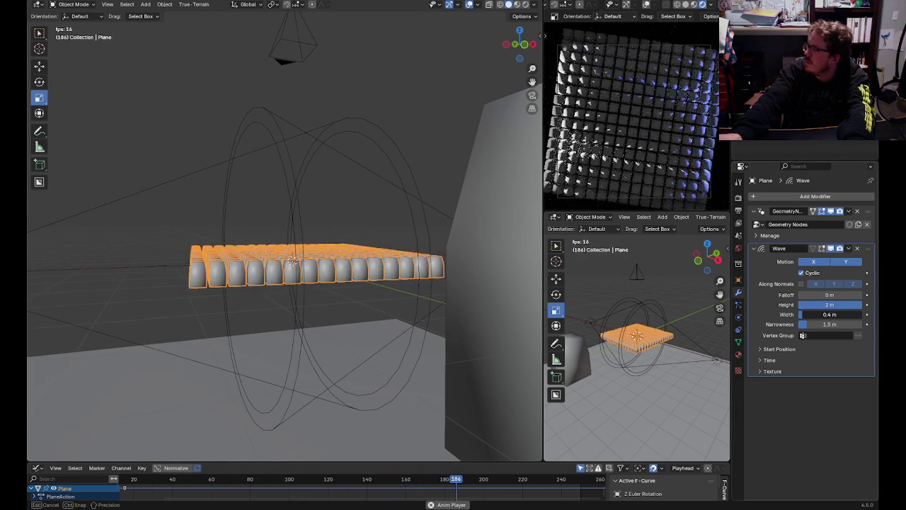
pyautogui.moveTo(830, 315)
pyautogui.mouseDown()
pyautogui.moveTo(850, 324)
pyautogui.moveTo(807, 325)
pyautogui.mouseUp()
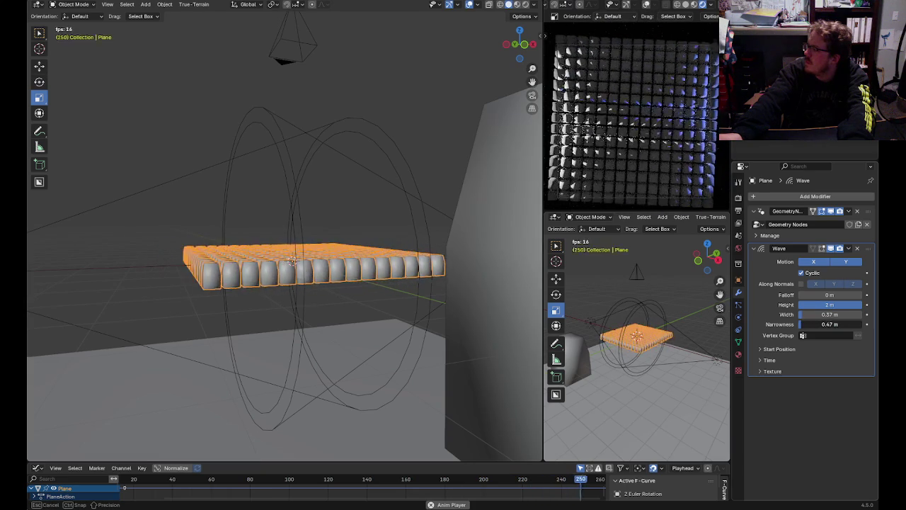
pyautogui.moveTo(829, 324); pyautogui.dragTo(839, 324)
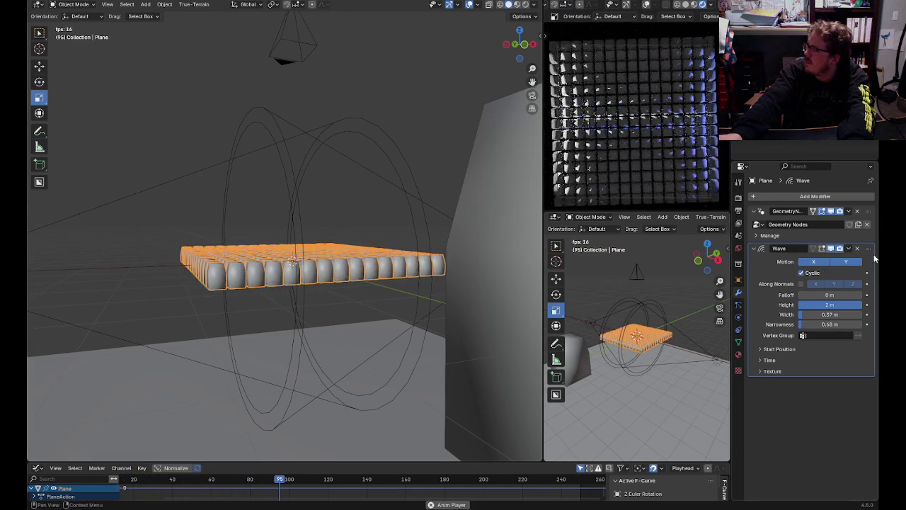
pyautogui.scroll(-2, 875, 259)
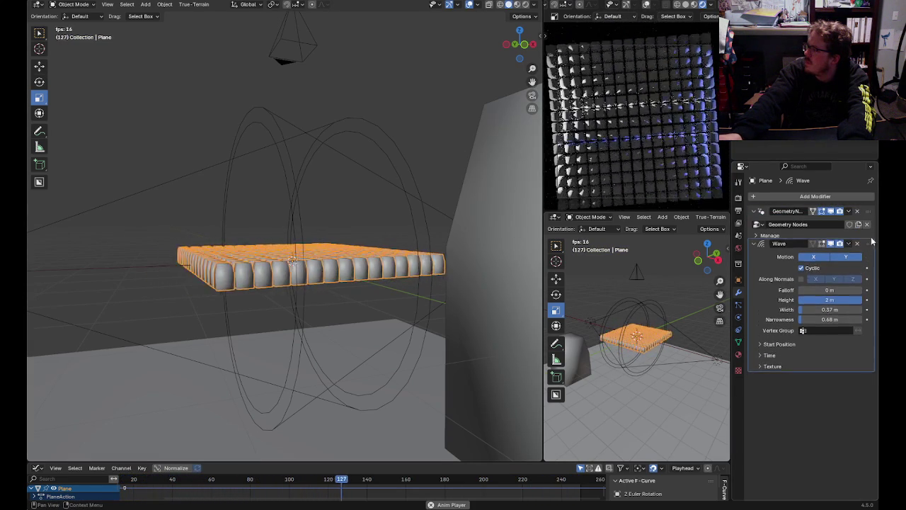
pyautogui.moveTo(870, 243); pyautogui.dragTo(871, 213)
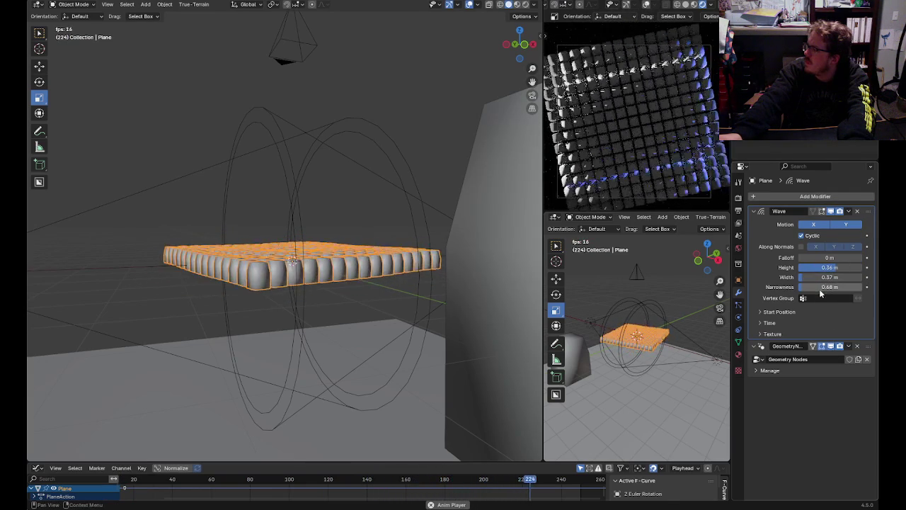
# - Set the Wave narrowness to 2.6 m and its width to 0.062 m
pyautogui.moveTo(830, 286); pyautogui.dragTo(836, 286)
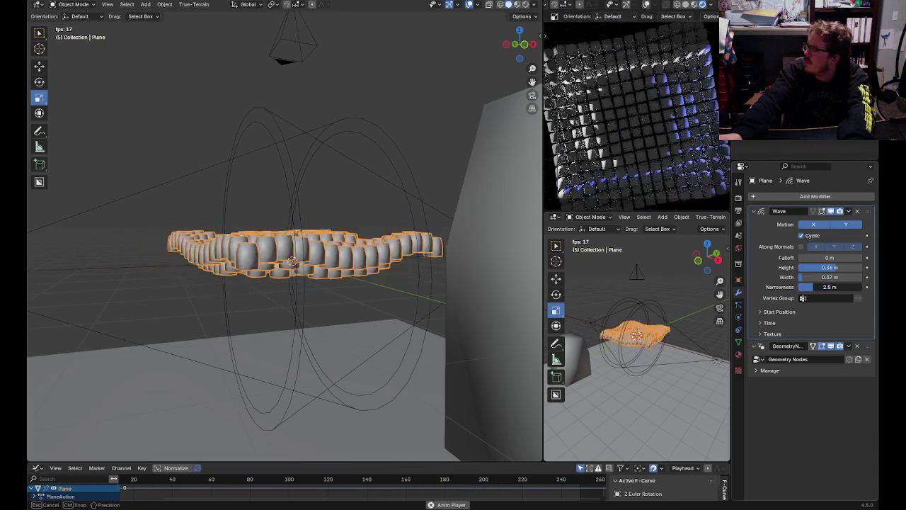
pyautogui.moveTo(830, 277); pyautogui.dragTo(836, 277)
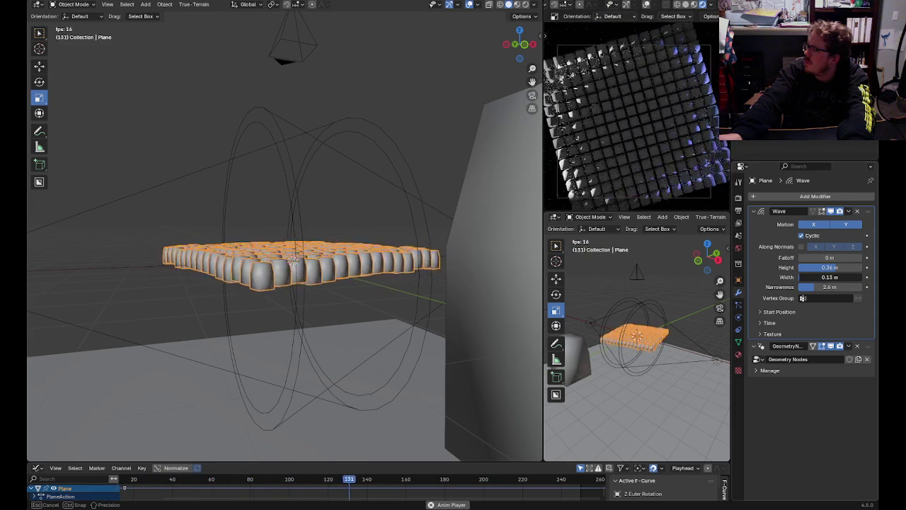
pyautogui.moveTo(835, 277)
pyautogui.mouseDown()
pyautogui.moveTo(827, 277)
pyautogui.moveTo(864, 270)
pyautogui.mouseUp()
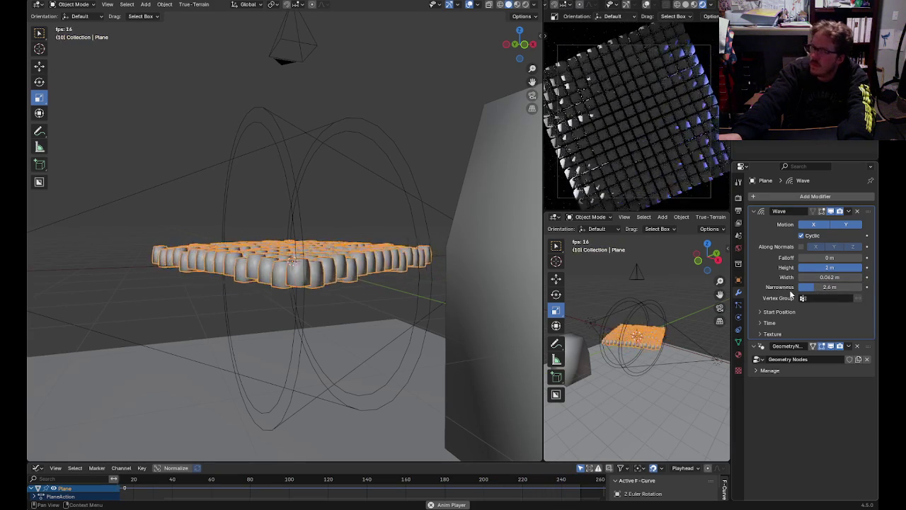
# - Stop playback and render a still image of frame 123
pyautogui.click(431, 118)
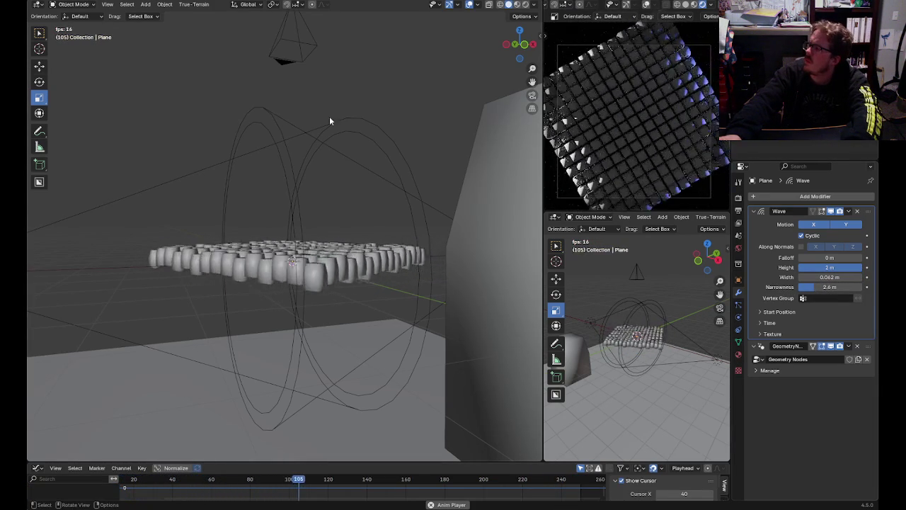
pyautogui.press('space')
pyautogui.click(107, 7)
pyautogui.click(106, 14)
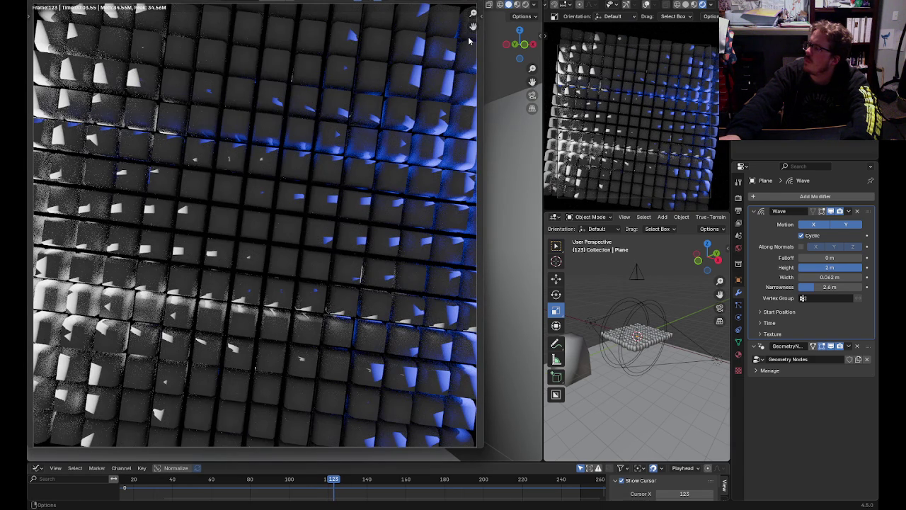
pyautogui.press('Escape')
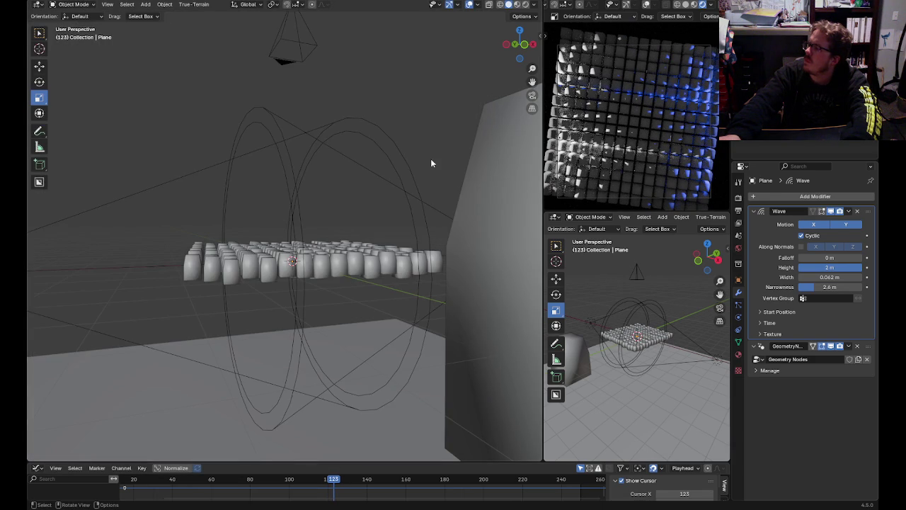
pyautogui.click(329, 255)
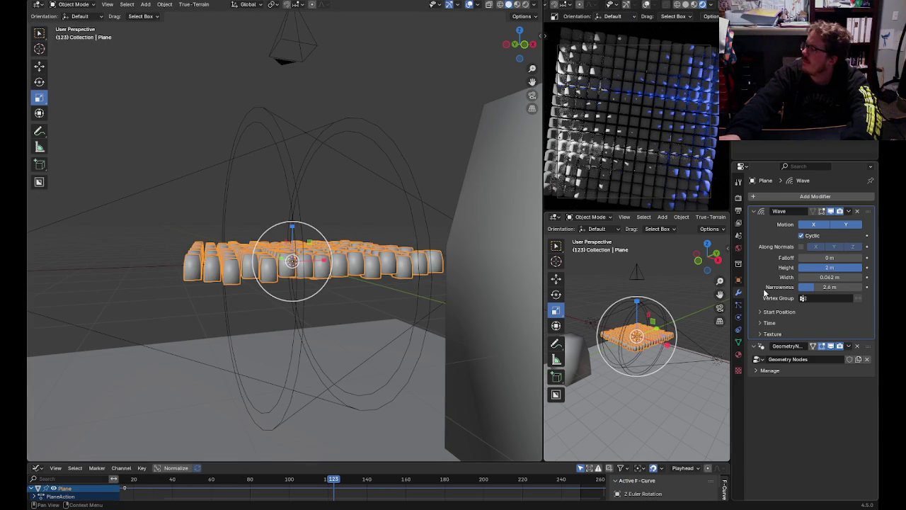
pyautogui.moveTo(821, 296)
pyautogui.mouseDown()
pyautogui.moveTo(860, 295)
pyautogui.moveTo(814, 286)
pyautogui.mouseUp()
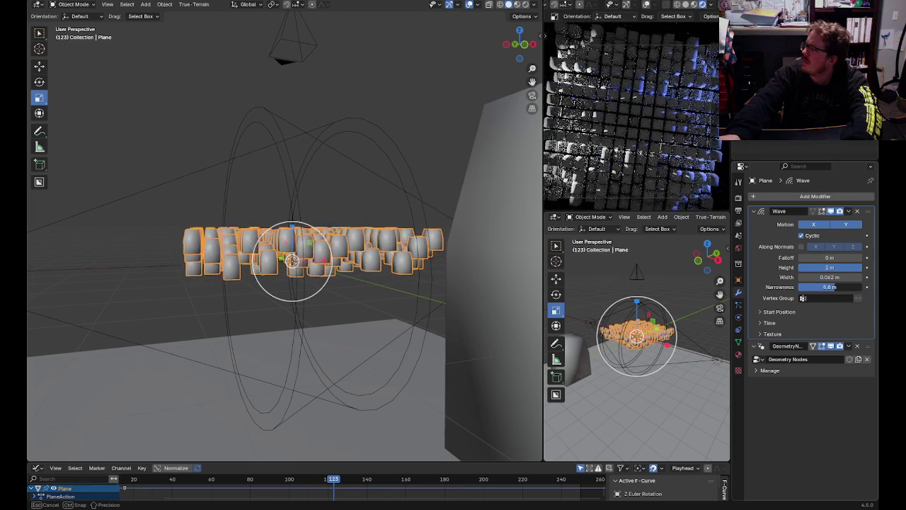
pyautogui.moveTo(830, 287); pyautogui.dragTo(855, 290)
pyautogui.press('space')
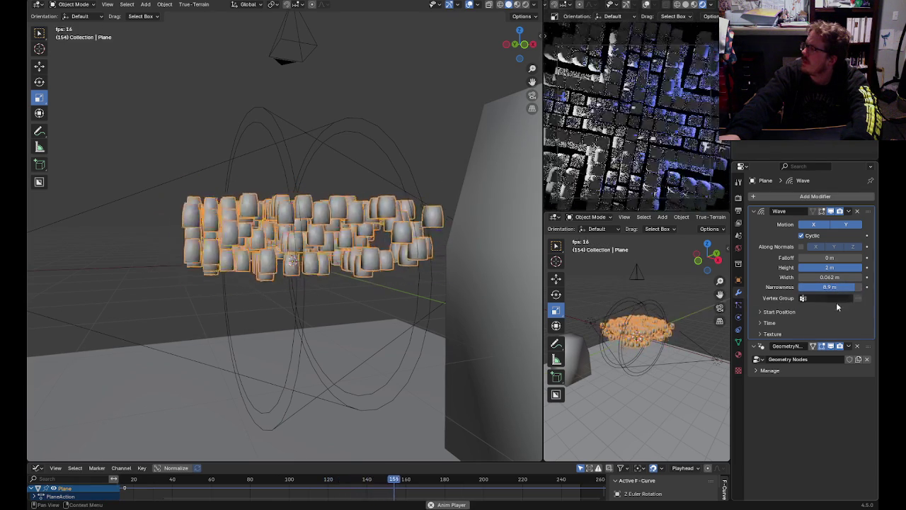
pyautogui.moveTo(844, 290)
pyautogui.mouseDown()
pyautogui.moveTo(828, 289)
pyautogui.moveTo(846, 287)
pyautogui.mouseUp()
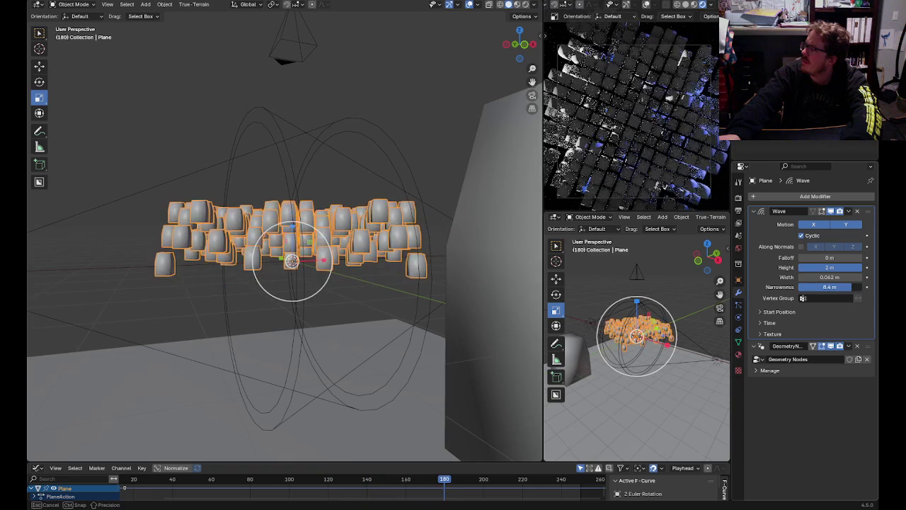
pyautogui.click(273, 88)
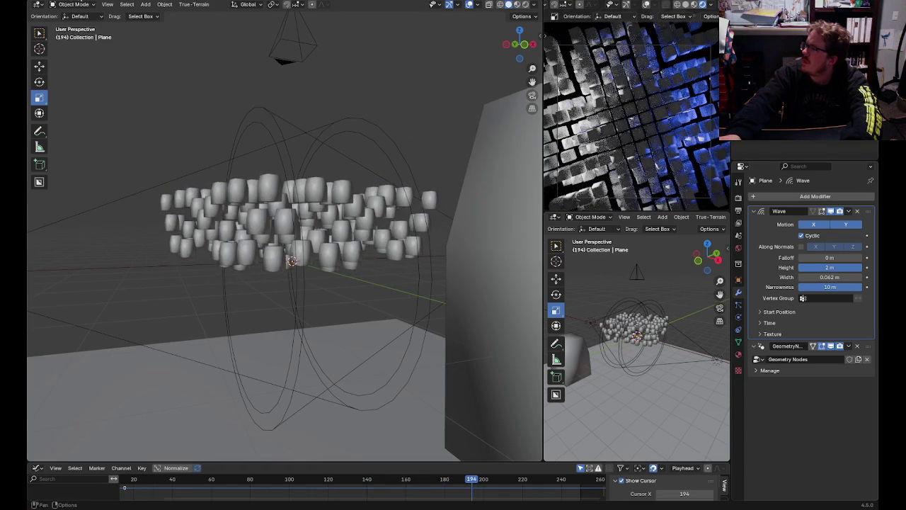
pyautogui.press('F12')
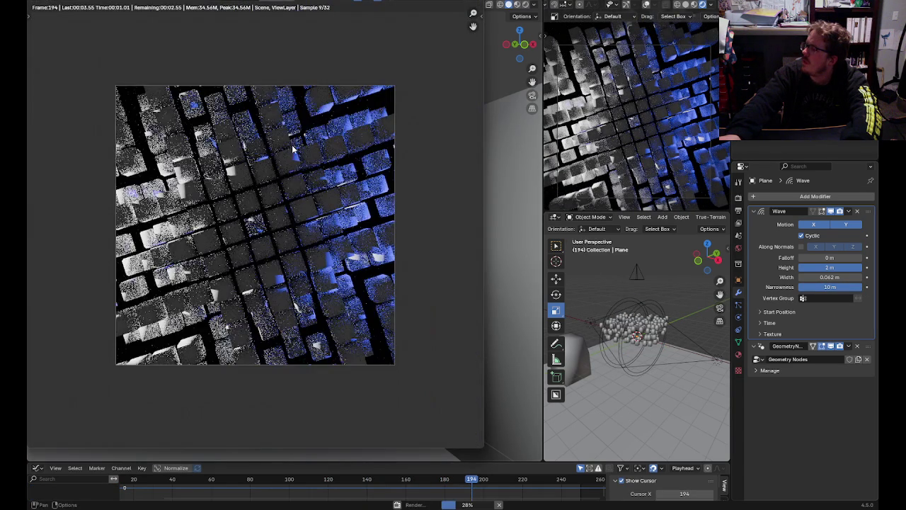
pyautogui.scroll(-1, 303, 155)
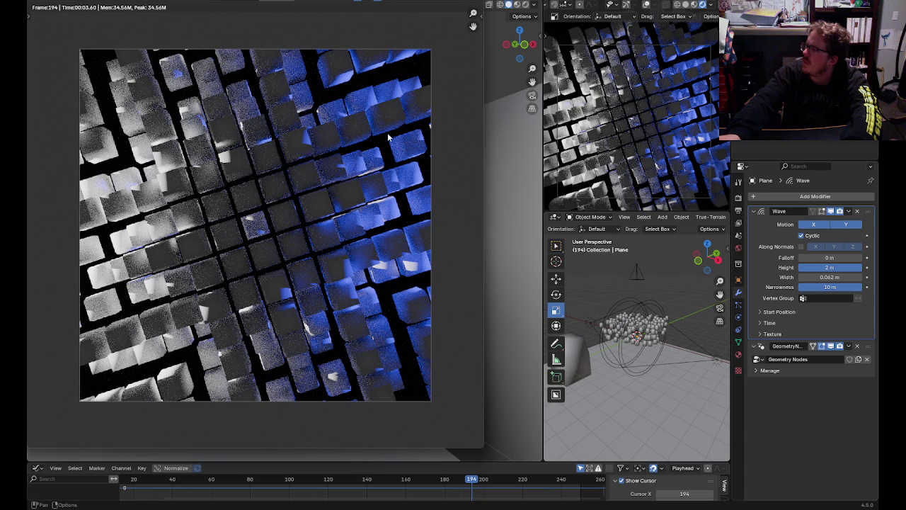
pyautogui.press('Escape')
pyautogui.press('space')
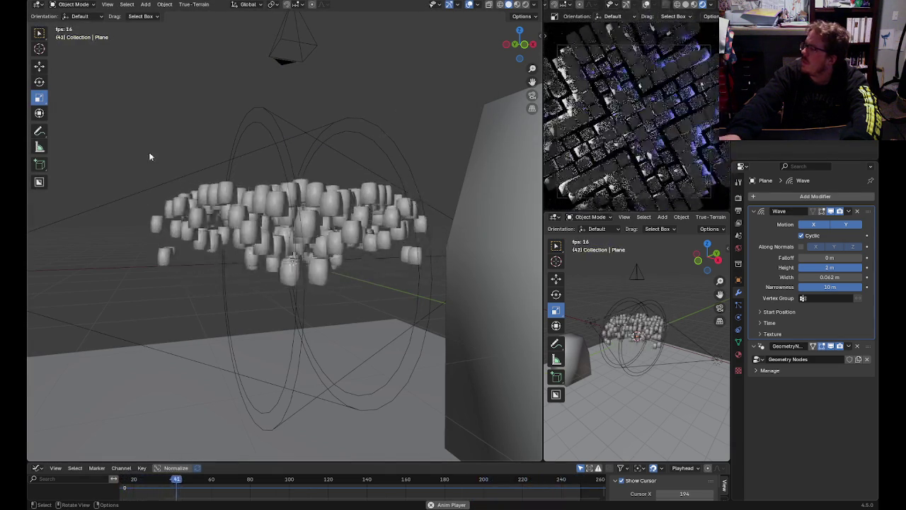
pyautogui.moveTo(160, 480)
pyautogui.mouseDown()
pyautogui.moveTo(585, 481)
pyautogui.moveTo(568, 481)
pyautogui.mouseUp()
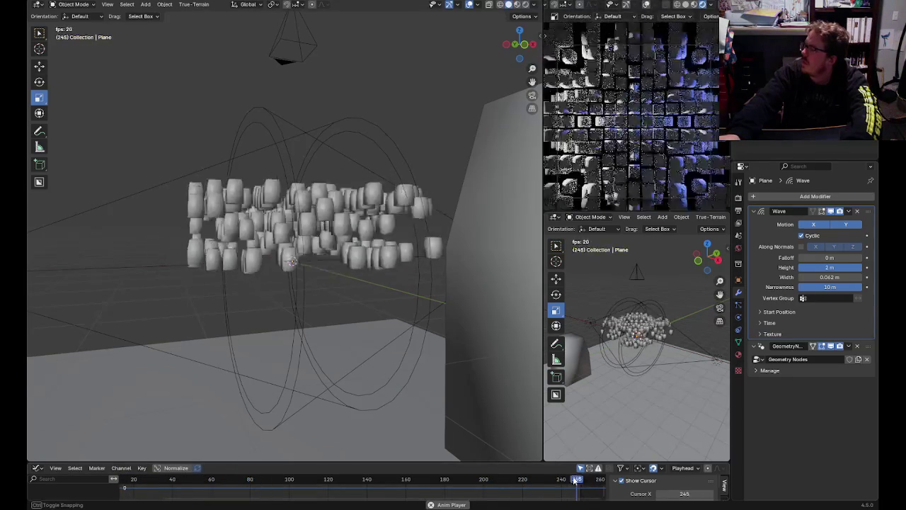
pyautogui.press('space')
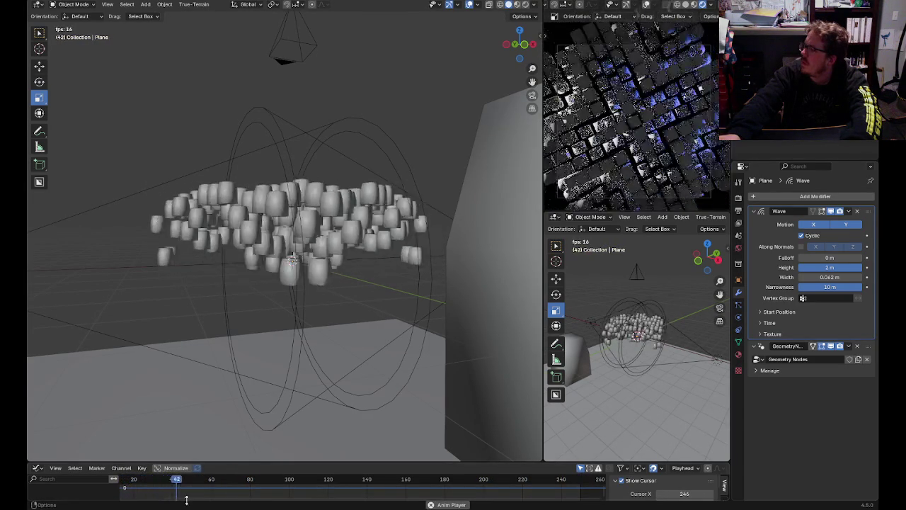
pyautogui.moveTo(188, 499); pyautogui.dragTo(149, 481)
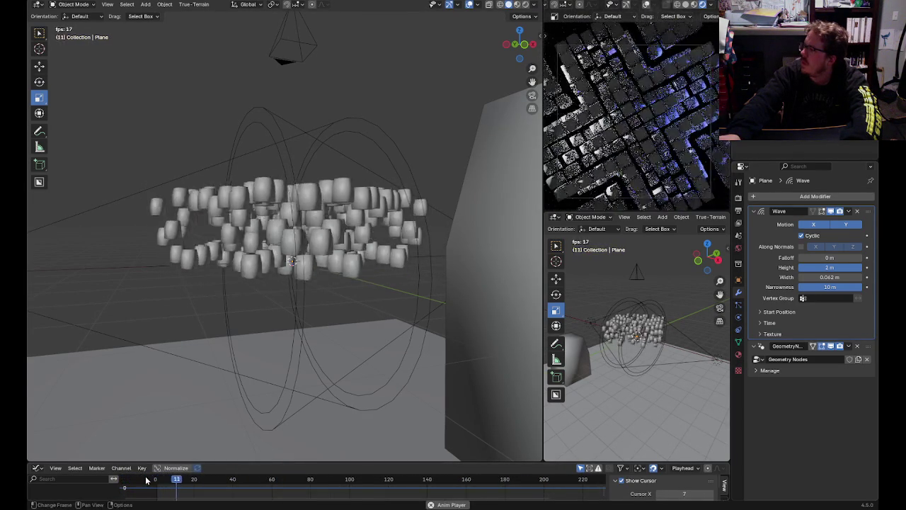
pyautogui.press('space')
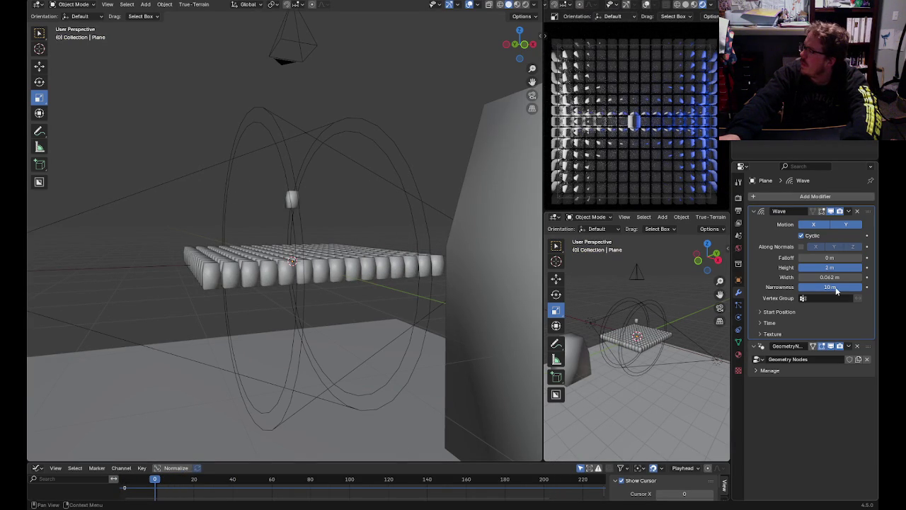
# - Keyframe the Wave Narrowness at 0 m on frame 0
pyautogui.click(869, 288)
pyautogui.moveTo(855, 291); pyautogui.dragTo(822, 291)
pyautogui.moveTo(160, 481)
pyautogui.mouseDown()
pyautogui.moveTo(361, 485)
pyautogui.moveTo(126, 487)
pyautogui.mouseUp()
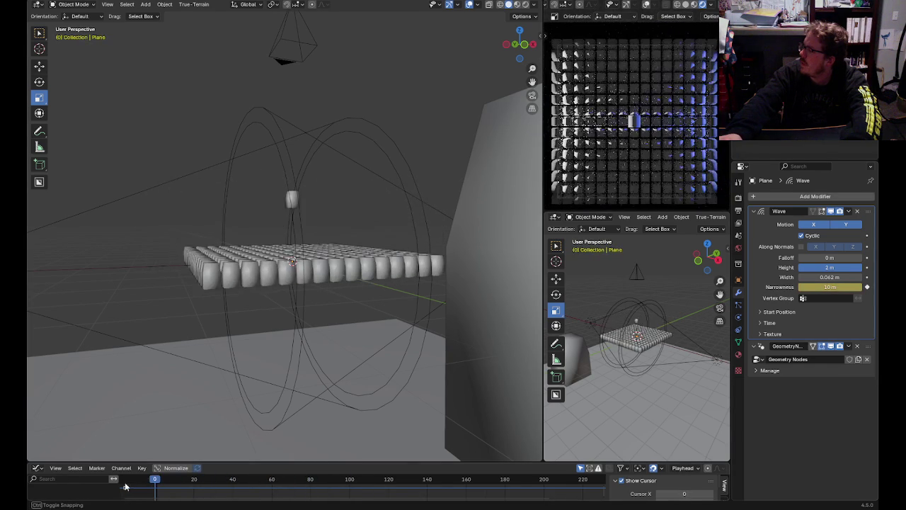
pyautogui.moveTo(829, 287); pyautogui.dragTo(800, 290)
pyautogui.click(868, 287)
# - Keyframe the Wave Narrowness at 10 m on frame 200
pyautogui.moveTo(322, 474)
pyautogui.mouseDown()
pyautogui.moveTo(408, 484)
pyautogui.moveTo(390, 485)
pyautogui.moveTo(398, 484)
pyautogui.mouseUp()
pyautogui.moveTo(830, 286); pyautogui.dragTo(878, 290)
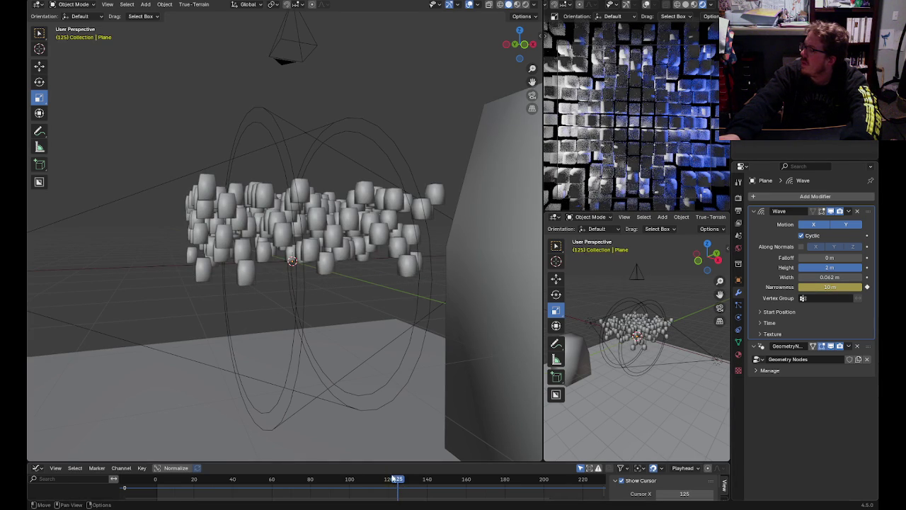
pyautogui.press('space')
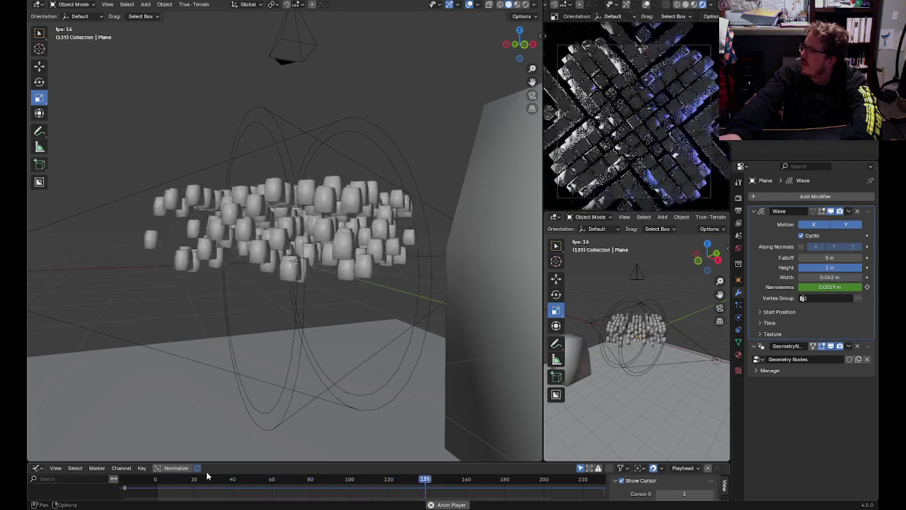
pyautogui.moveTo(140, 501); pyautogui.dragTo(617, 500)
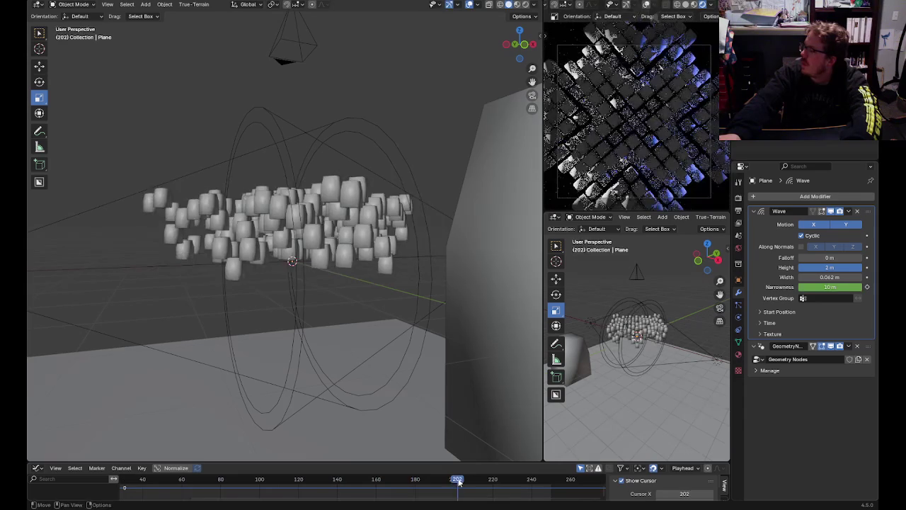
pyautogui.moveTo(456, 480); pyautogui.dragTo(454, 481)
pyautogui.click(867, 287)
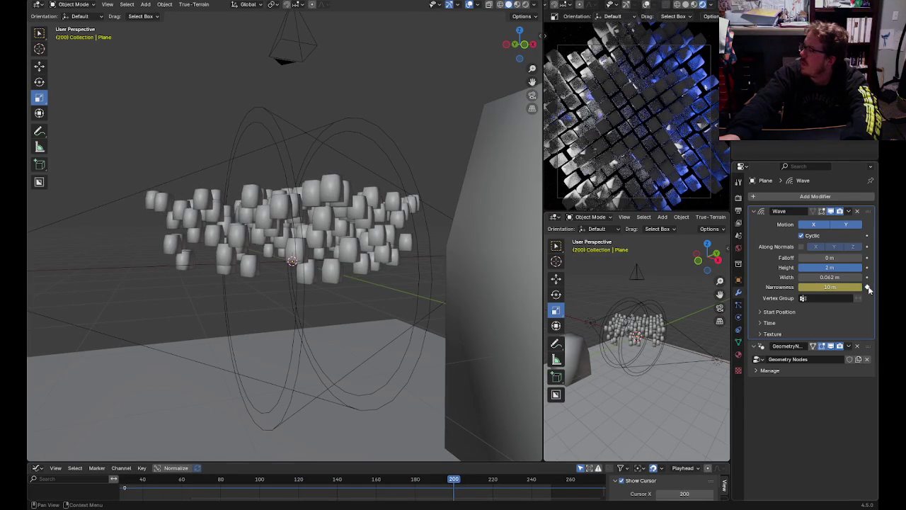
# - Keyframe the Wave Narrowness back to 0 m on frame 250
pyautogui.moveTo(575, 477); pyautogui.dragTo(554, 481)
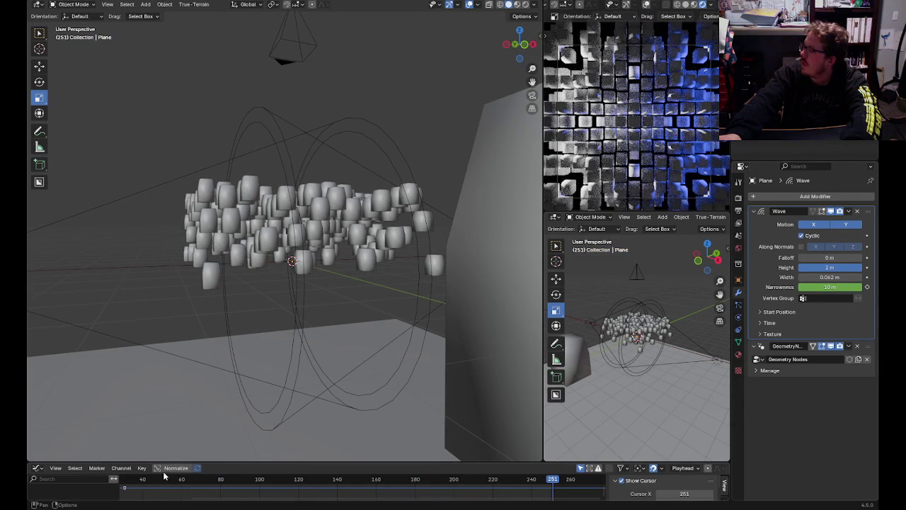
pyautogui.moveTo(549, 490); pyautogui.dragTo(553, 480)
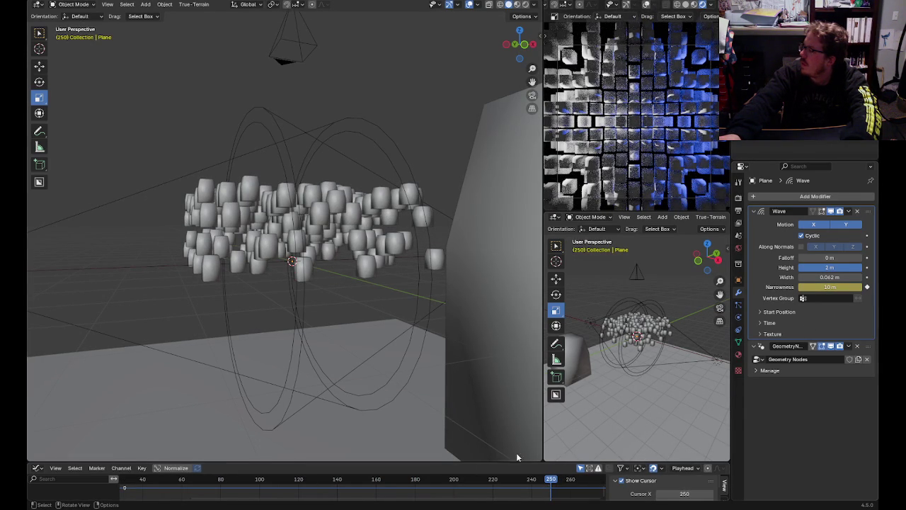
pyautogui.moveTo(551, 480); pyautogui.dragTo(553, 474)
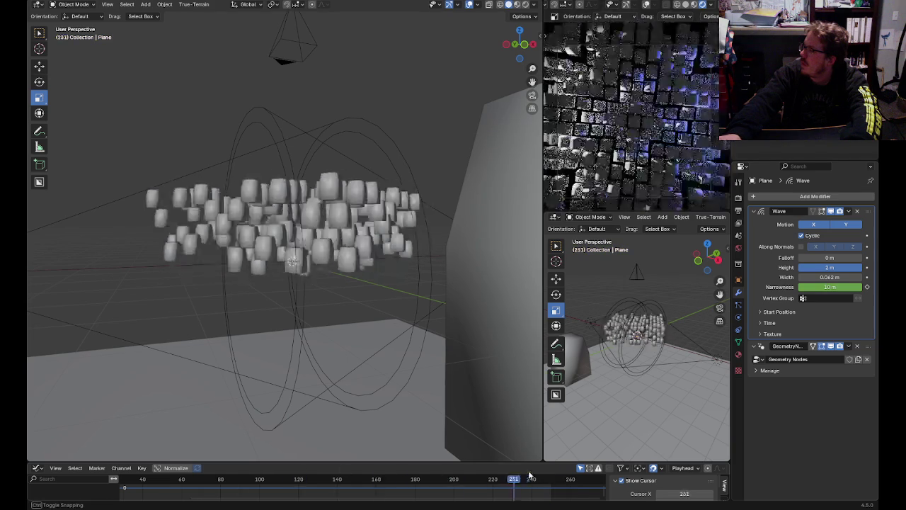
pyautogui.press('BackSpace')
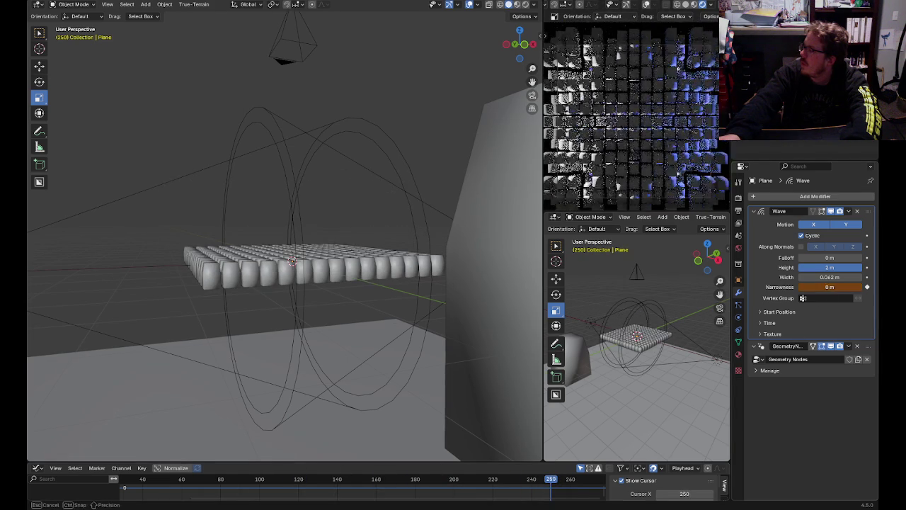
pyautogui.click(870, 285)
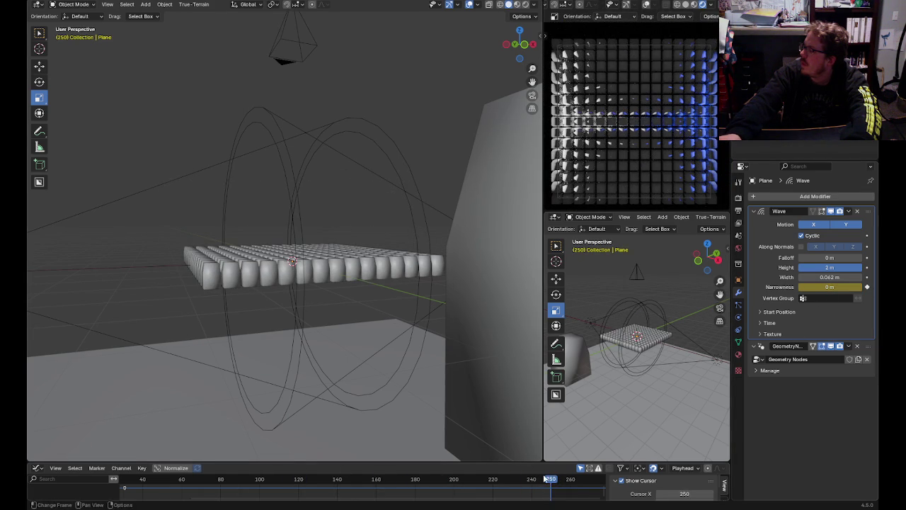
# - Replay the animation from the start, then select the large cube at frame 70
pyautogui.moveTo(547, 479); pyautogui.dragTo(67, 480)
pyautogui.press('space')
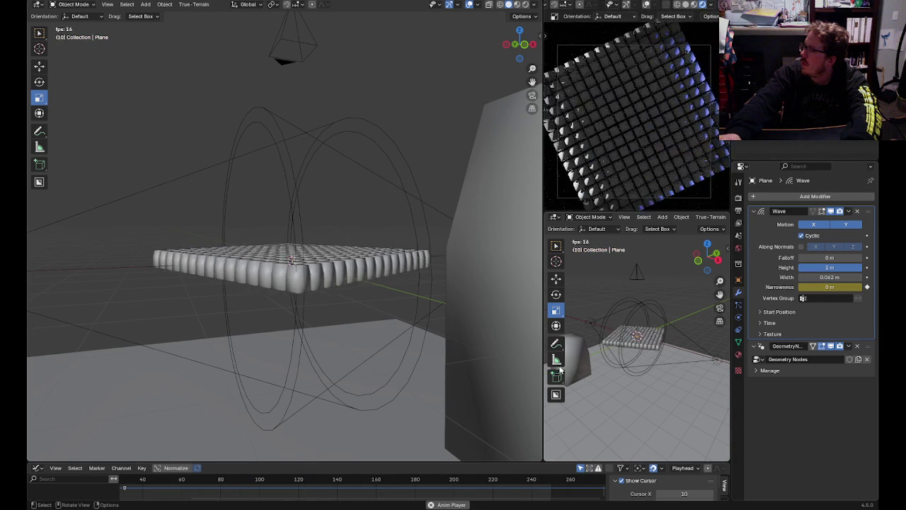
pyautogui.click(314, 264)
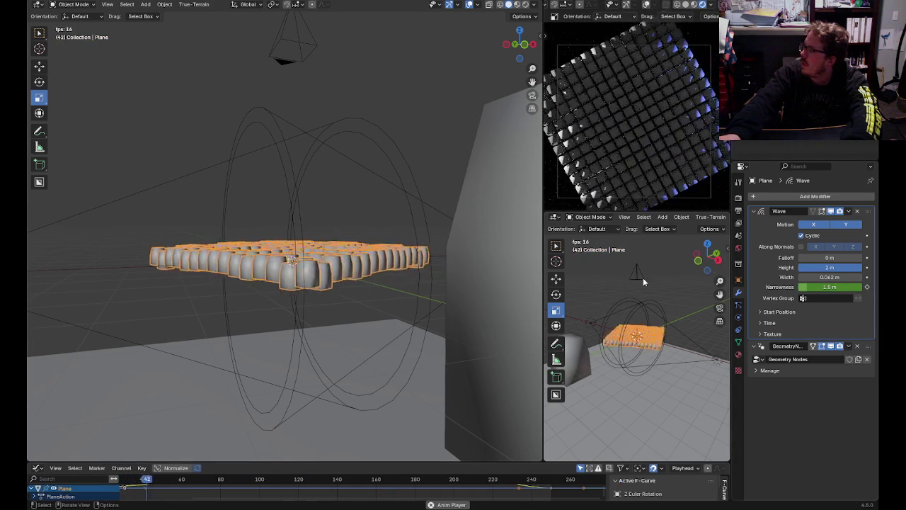
pyautogui.moveTo(314, 264); pyautogui.dragTo(493, 308, button='middle')
pyautogui.scroll(-3, 493, 309)
pyautogui.click(378, 196)
pyautogui.press('space')
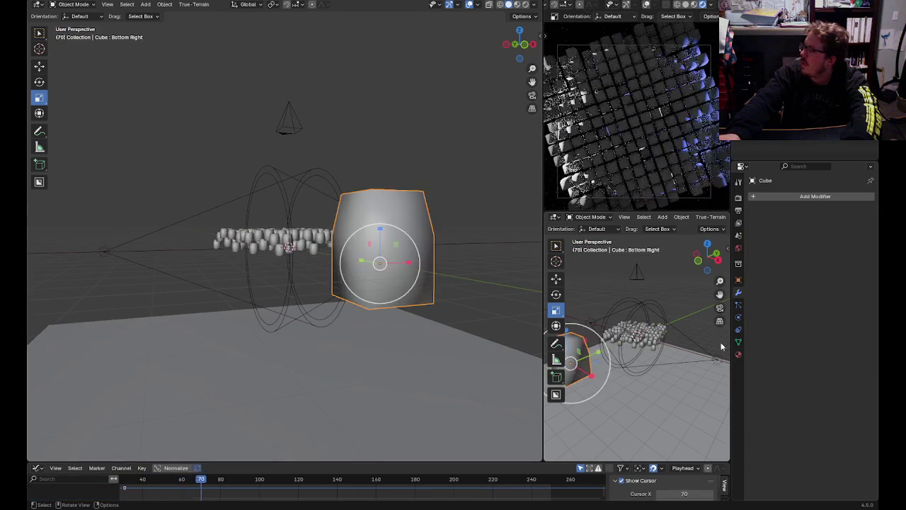
# - Create Material.002 for the large cube with roughness 1.000 and pale cream base colour #FFE4C7
pyautogui.click(738, 355)
pyautogui.click(818, 234)
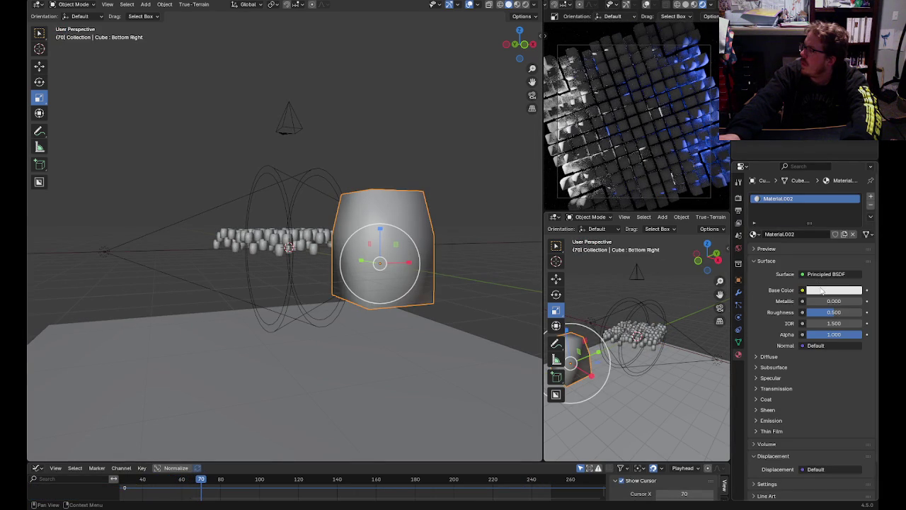
pyautogui.click(821, 290)
pyautogui.moveTo(855, 157); pyautogui.dragTo(855, 148)
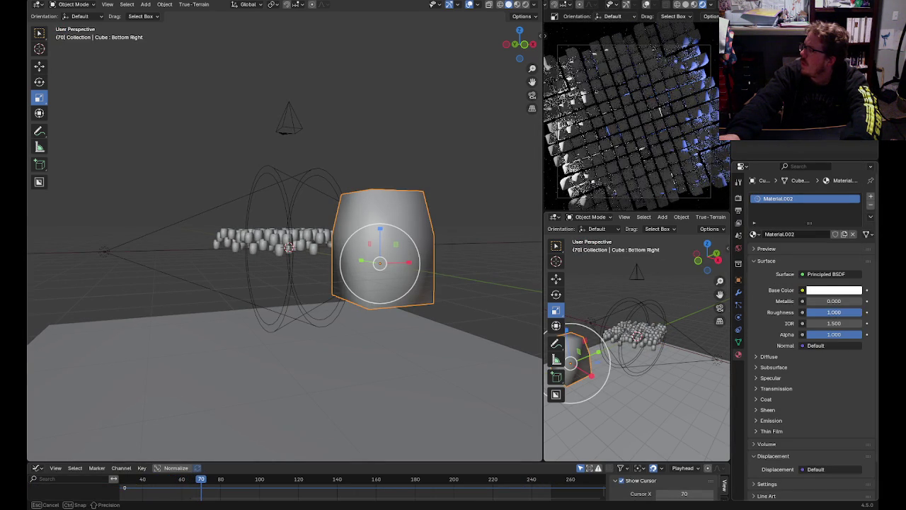
pyautogui.moveTo(840, 303); pyautogui.dragTo(807, 305)
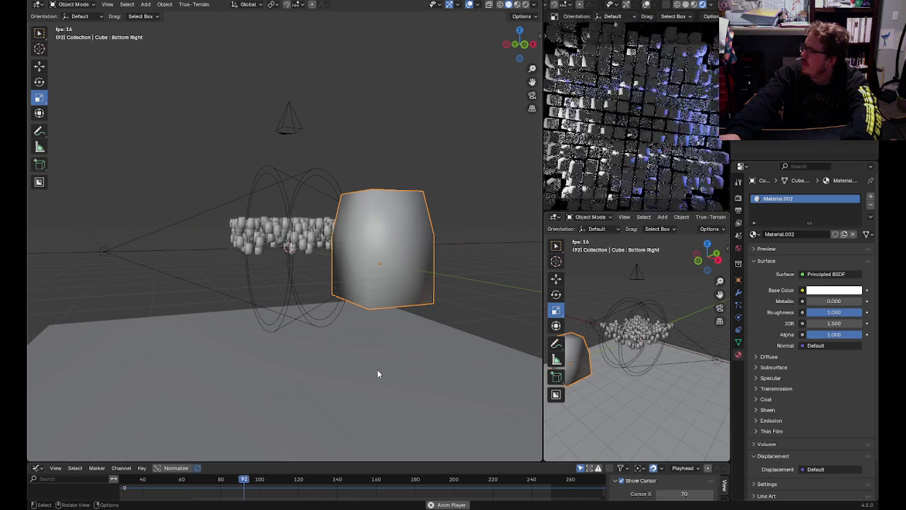
pyautogui.click(834, 291)
pyautogui.moveTo(806, 207)
pyautogui.mouseDown()
pyautogui.moveTo(801, 212)
pyautogui.moveTo(781, 193)
pyautogui.mouseUp()
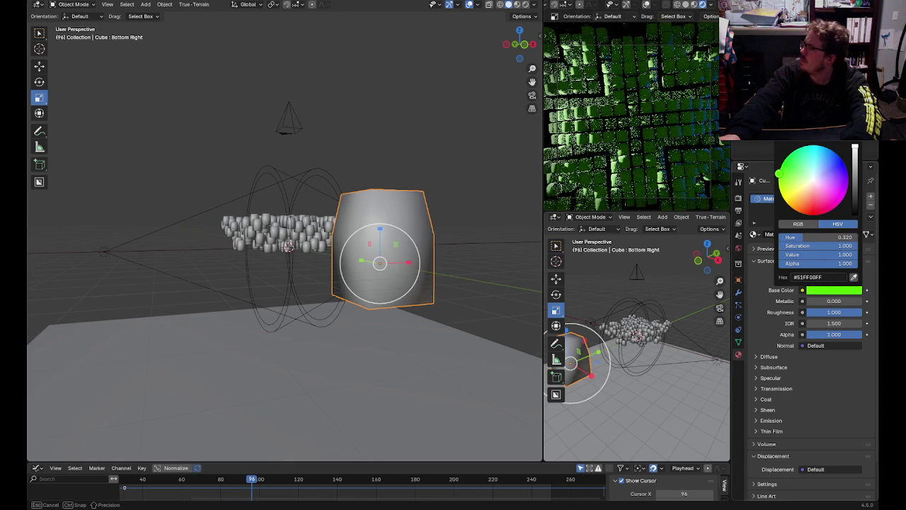
pyautogui.moveTo(781, 182); pyautogui.dragTo(809, 187)
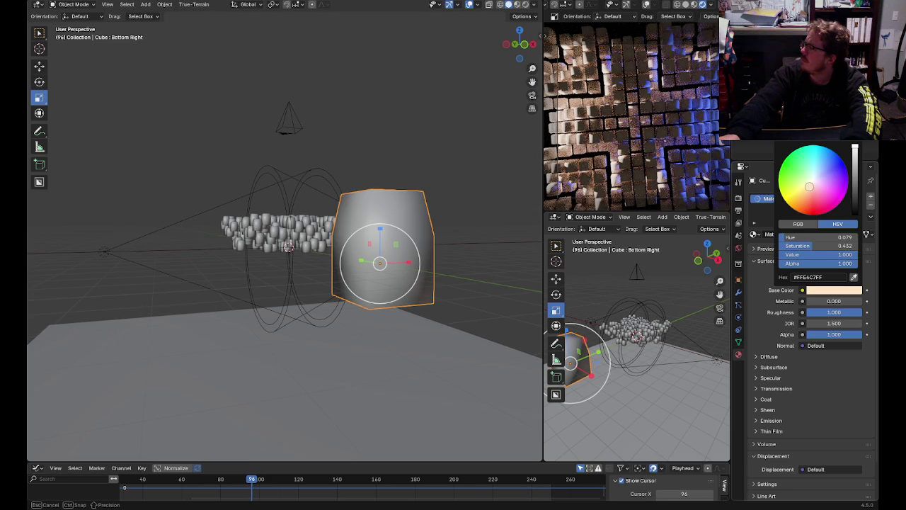
pyautogui.click(70, 5)
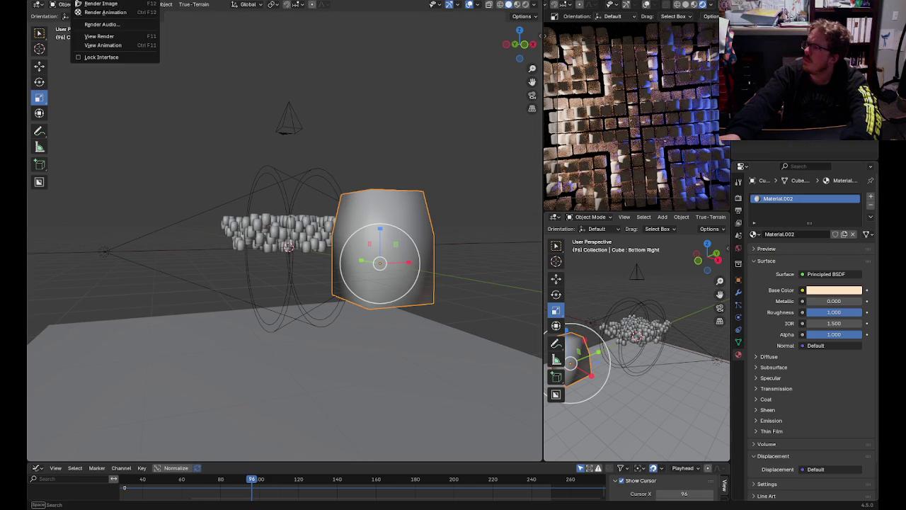
pyautogui.press('F12')
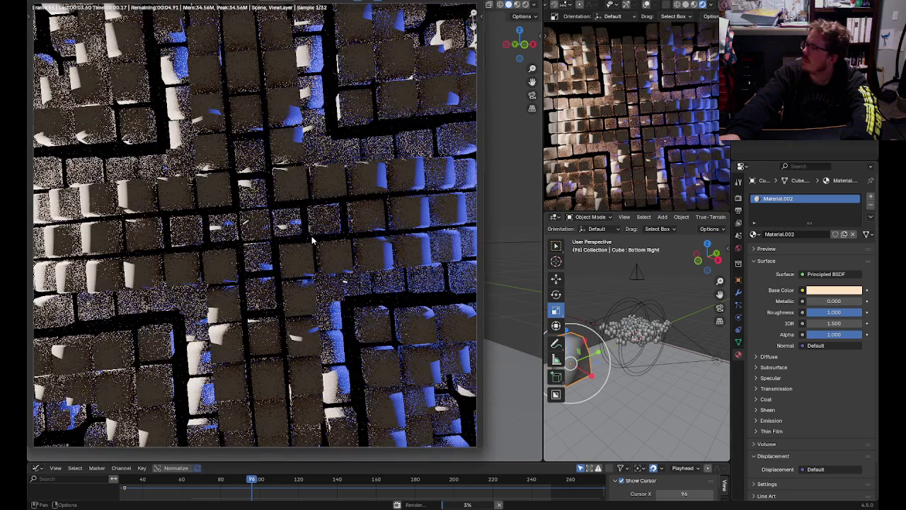
pyautogui.scroll(-3, 312, 241)
pyautogui.scroll(1, 311, 241)
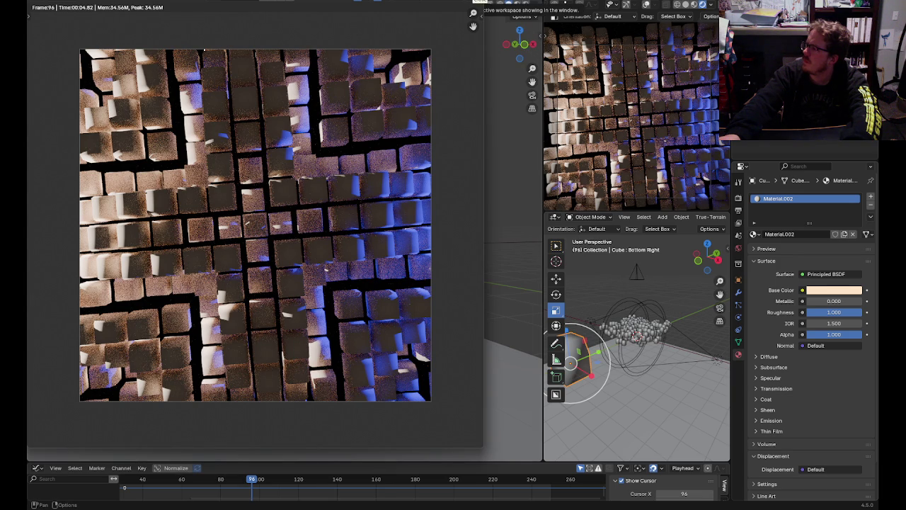
pyautogui.press('Escape')
pyautogui.press('space')
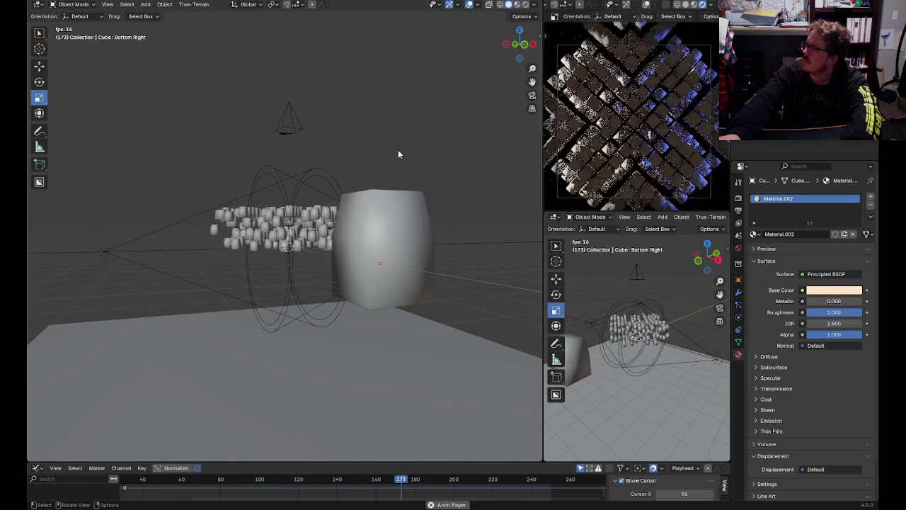
# - Select the spotlights and keyframe Spot.001's Z rotation at frame 0
pyautogui.moveTo(441, 139); pyautogui.dragTo(424, 224, button='middle')
pyautogui.press('space')
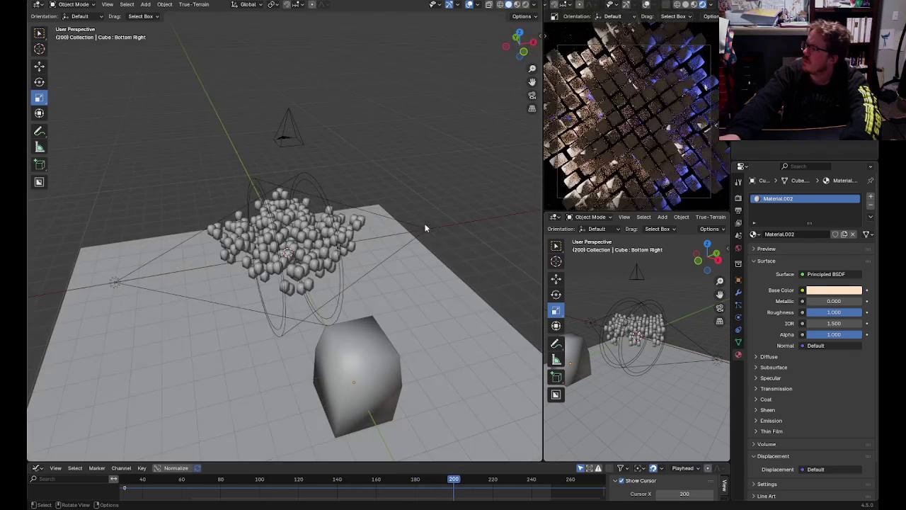
pyautogui.click(424, 224)
pyautogui.click(116, 282)
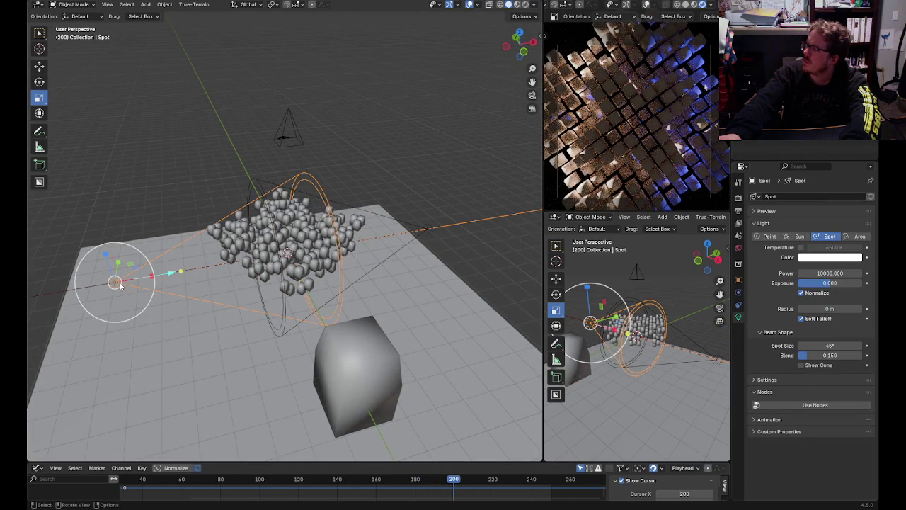
pyautogui.keyDown('shift'); pyautogui.click(432, 236); pyautogui.keyUp('shift')
pyautogui.rightClick(430, 231)
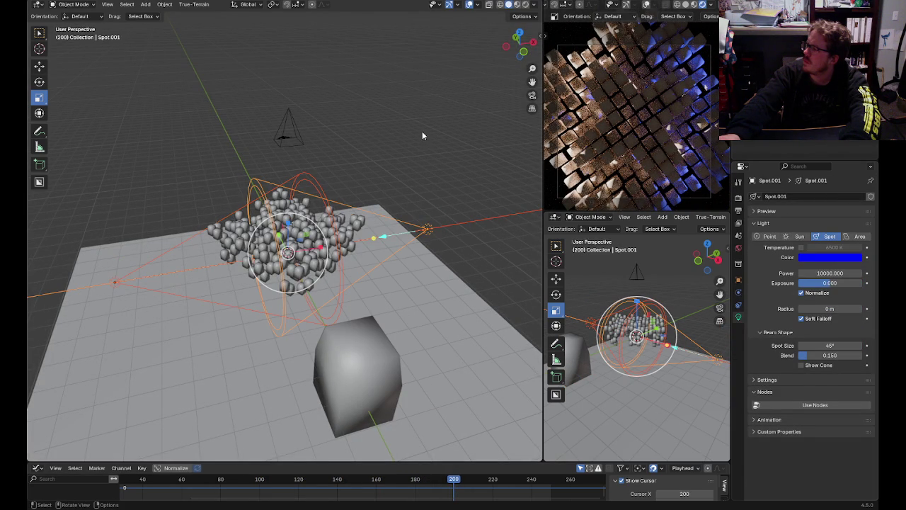
pyautogui.hotkey('shift', 'Left')
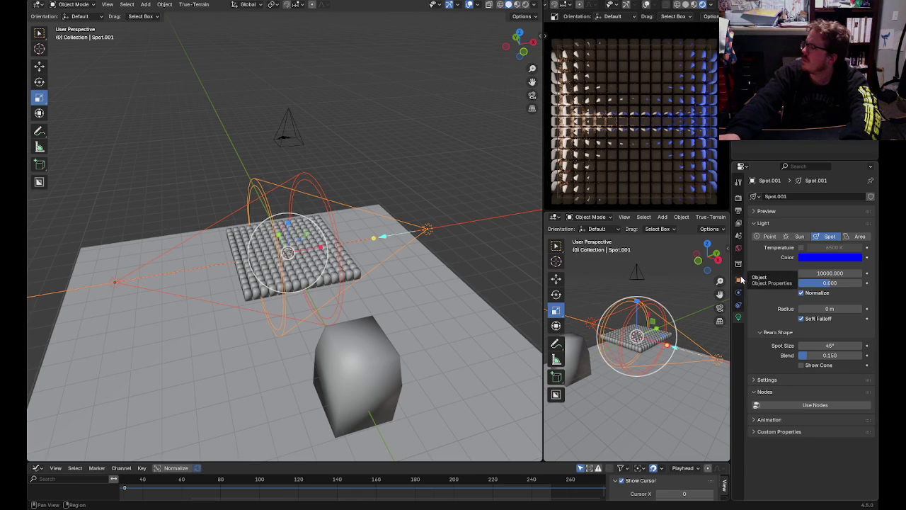
pyautogui.click(739, 281)
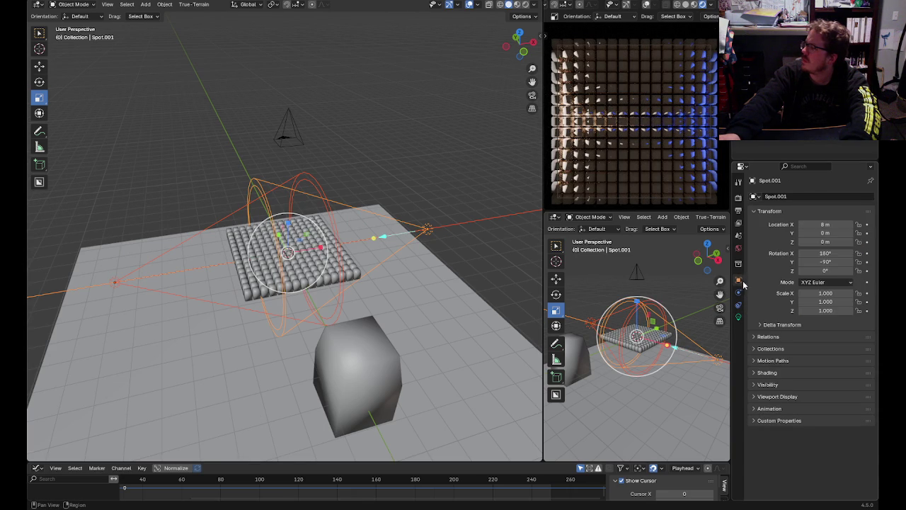
pyautogui.click(866, 271)
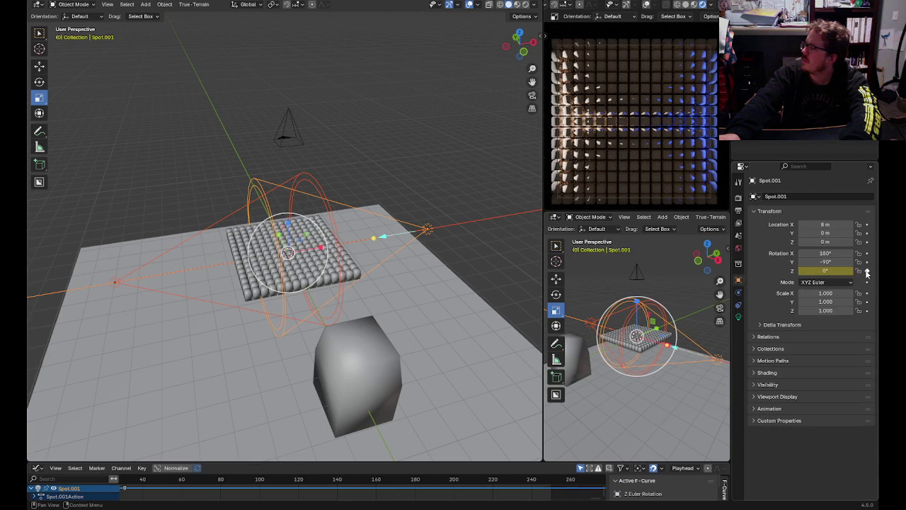
# - Test-spin the spotlight around the grid with the Rotate tool at frame 250
pyautogui.click(41, 84)
pyautogui.moveTo(322, 266); pyautogui.dragTo(378, 242)
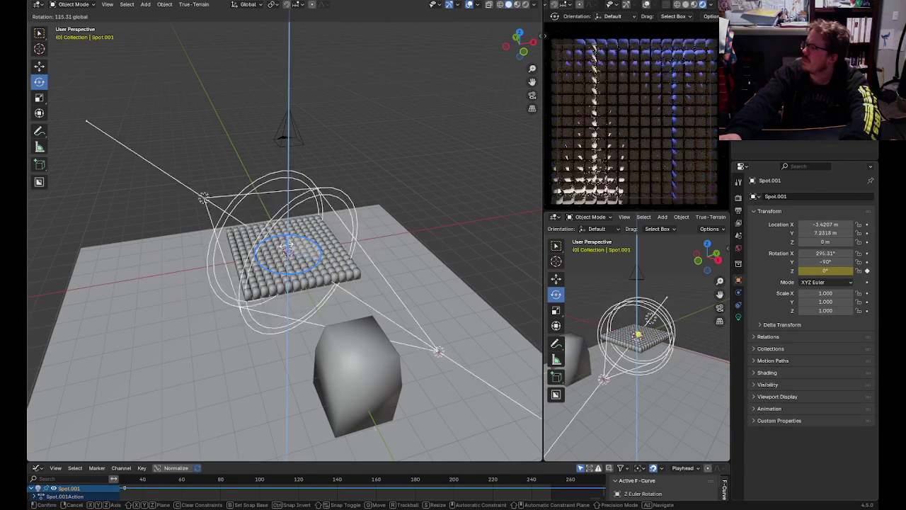
pyautogui.hotkey('ctrl', 'z')
pyautogui.moveTo(259, 480); pyautogui.dragTo(551, 496)
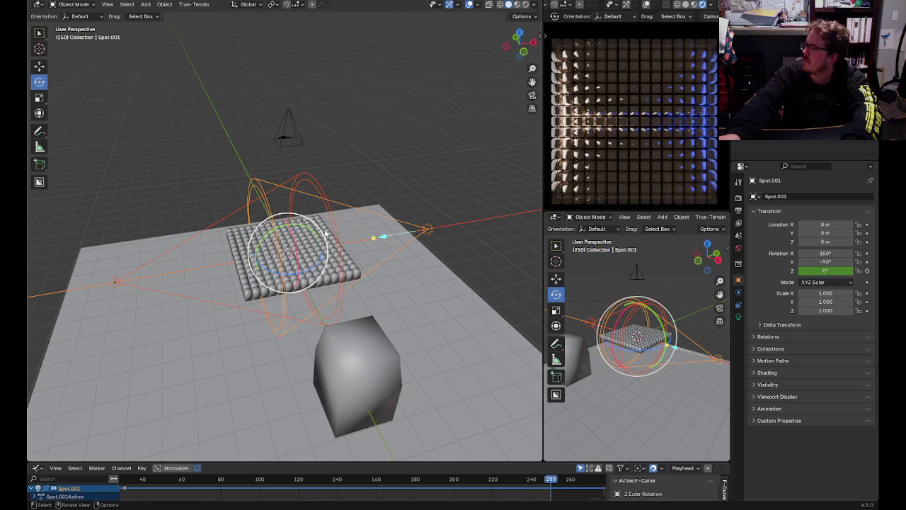
pyautogui.moveTo(322, 260)
pyautogui.mouseDown()
pyautogui.moveTo(319, 277)
pyautogui.moveTo(328, 256)
pyautogui.mouseUp()
pyautogui.hotkey('alt', 'a')
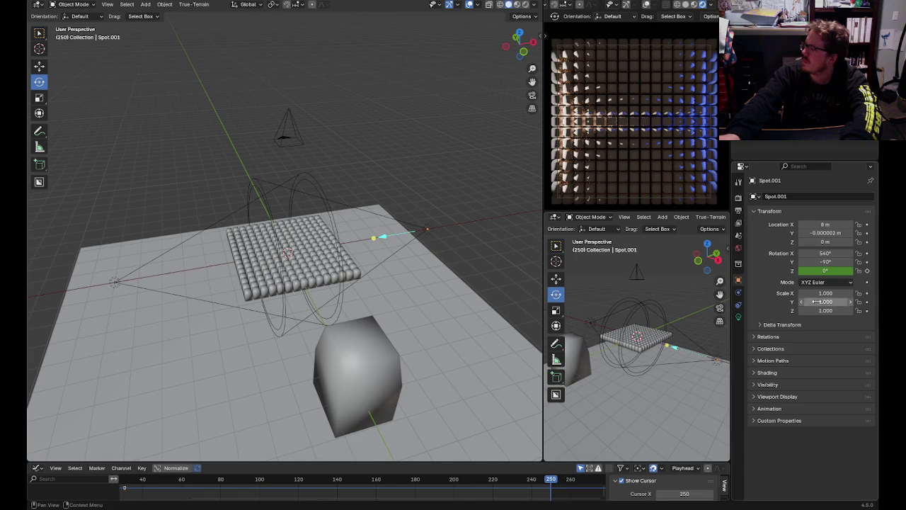
# - Spin the Spot light as well, then undo the spotlight rotations
pyautogui.click(421, 237)
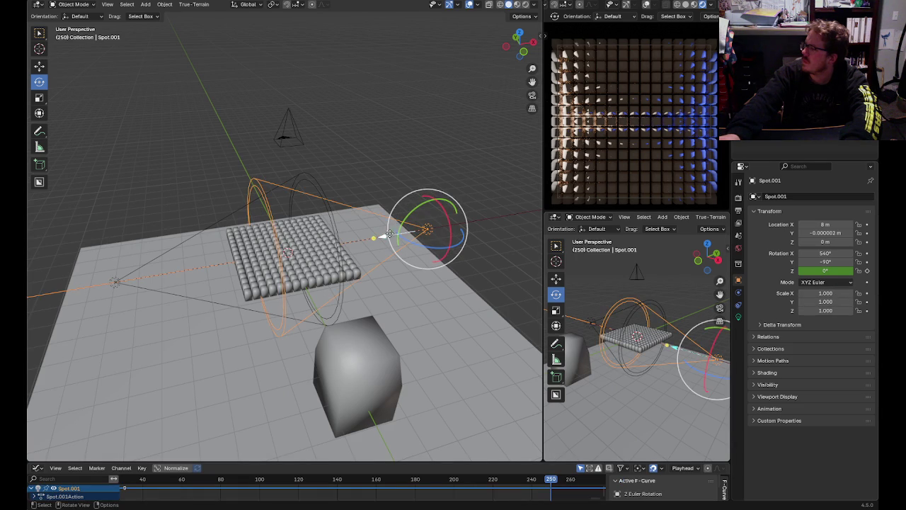
pyautogui.hotkey('alt', 'a')
pyautogui.click(114, 281)
pyautogui.click(155, 261)
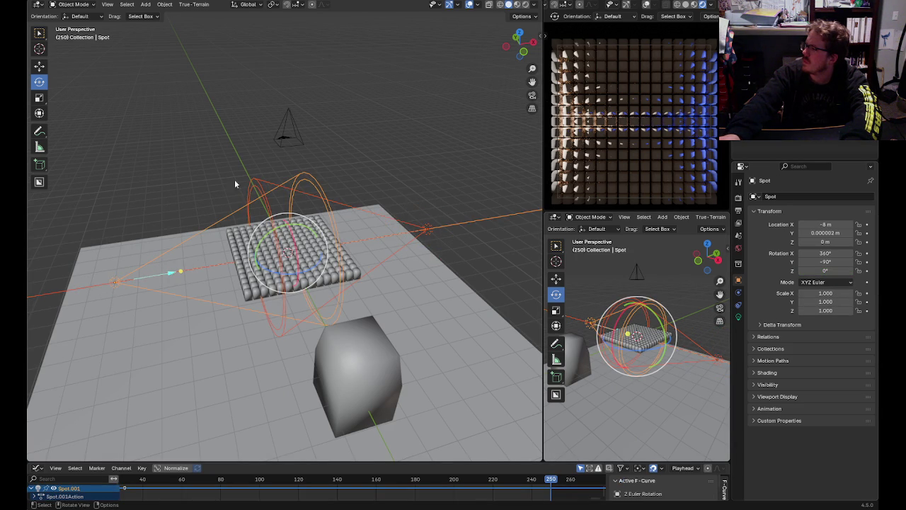
pyautogui.moveTo(315, 268)
pyautogui.mouseDown()
pyautogui.moveTo(285, 254)
pyautogui.moveTo(307, 258)
pyautogui.mouseUp()
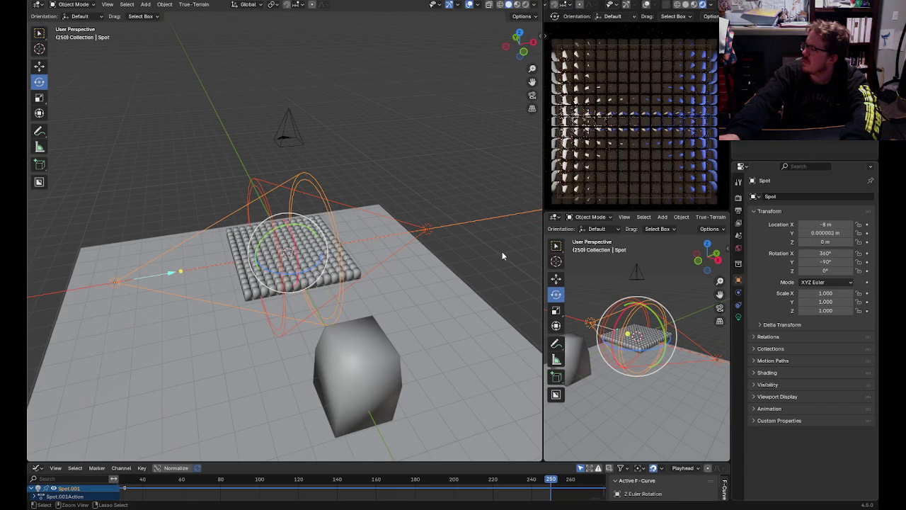
pyautogui.click(427, 229)
pyautogui.click(472, 241)
pyautogui.hotkey('ctrl', 'z')
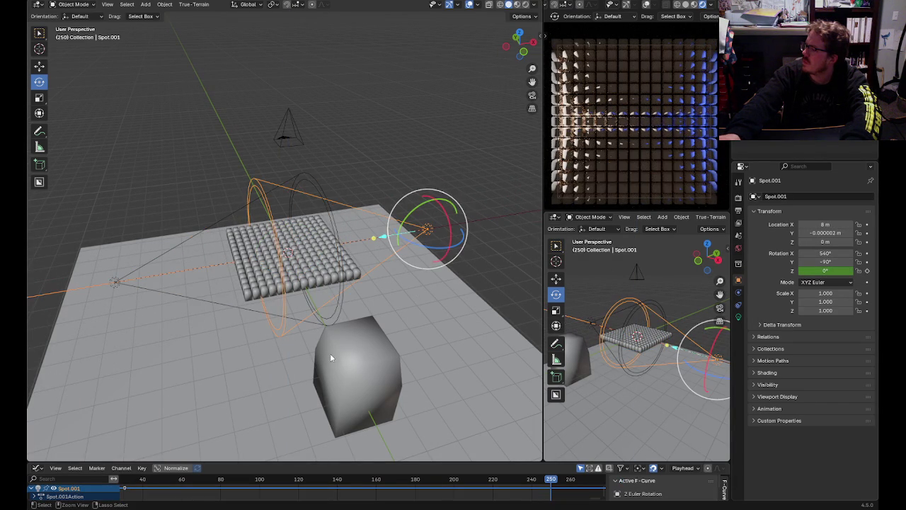
pyautogui.hotkey('ctrl', 'z')
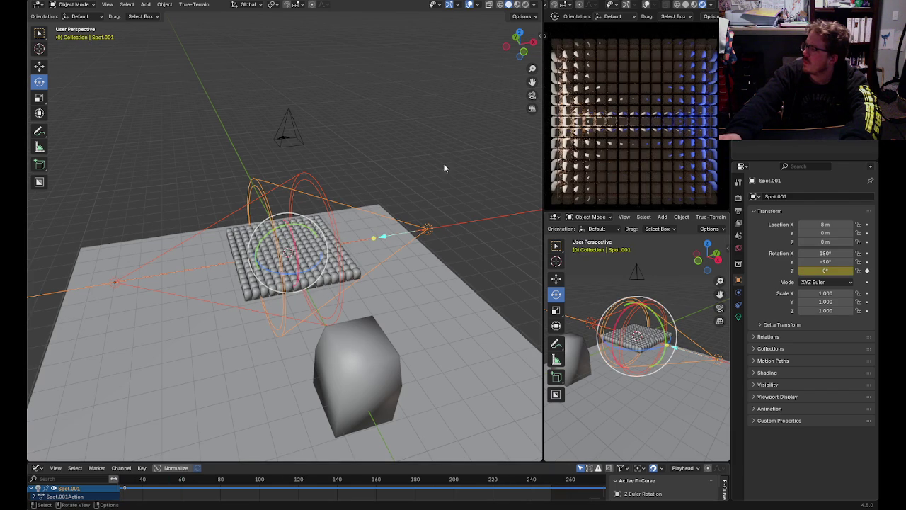
# - Browse the spotlight's object, apply and add menus, then bring up the Save dialog
pyautogui.click(427, 229)
pyautogui.rightClick(429, 228)
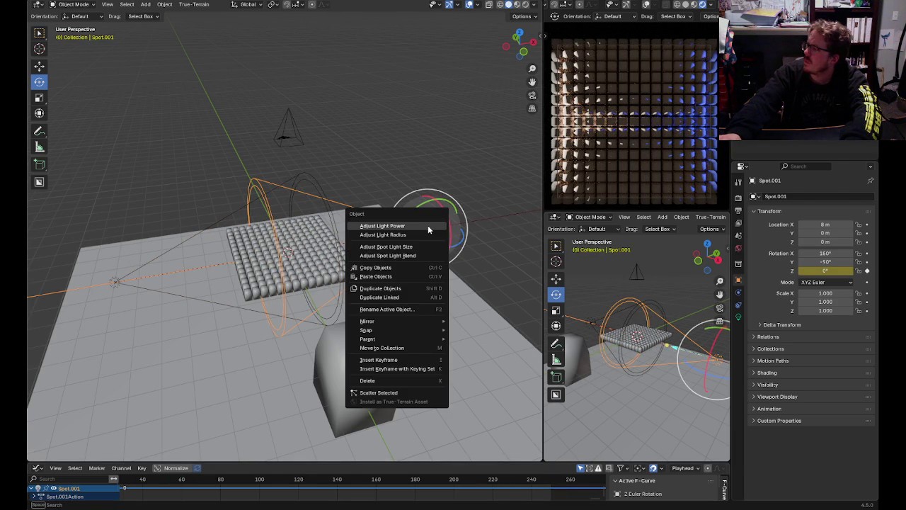
pyautogui.moveTo(367, 321)
pyautogui.click(509, 193)
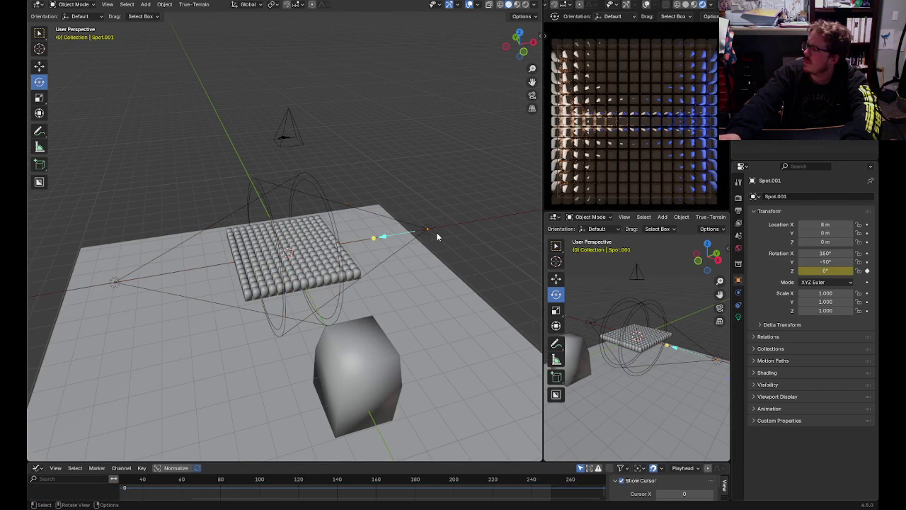
pyautogui.click(427, 231)
pyautogui.hotkey('ctrl', 'a')
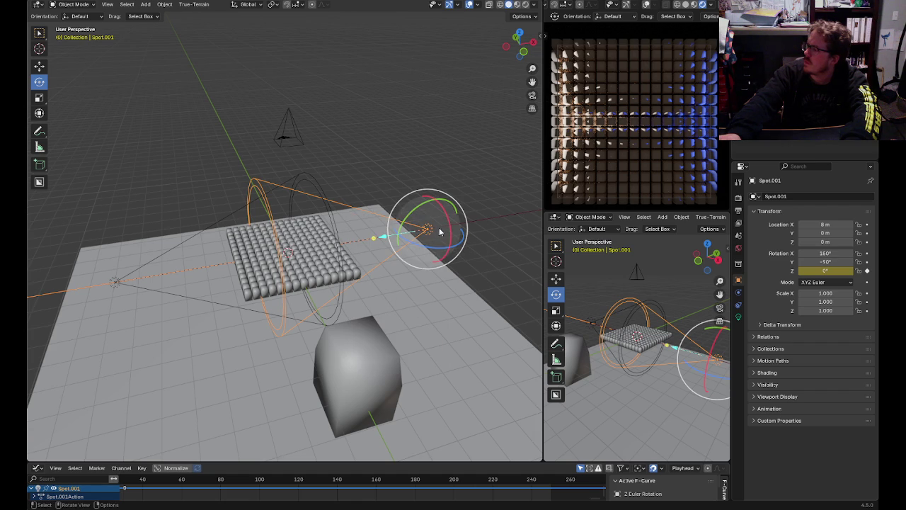
pyautogui.hotkey('shift', 'a')
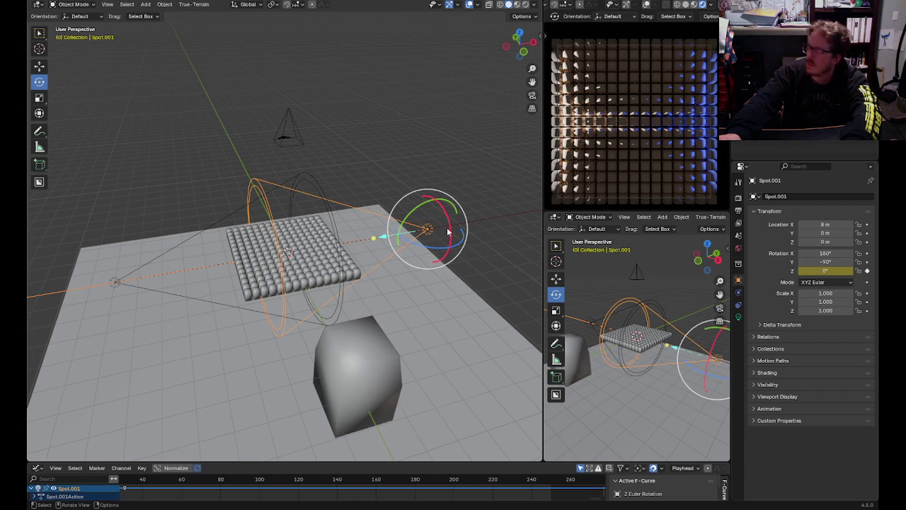
pyautogui.hotkey('ctrl', 's')
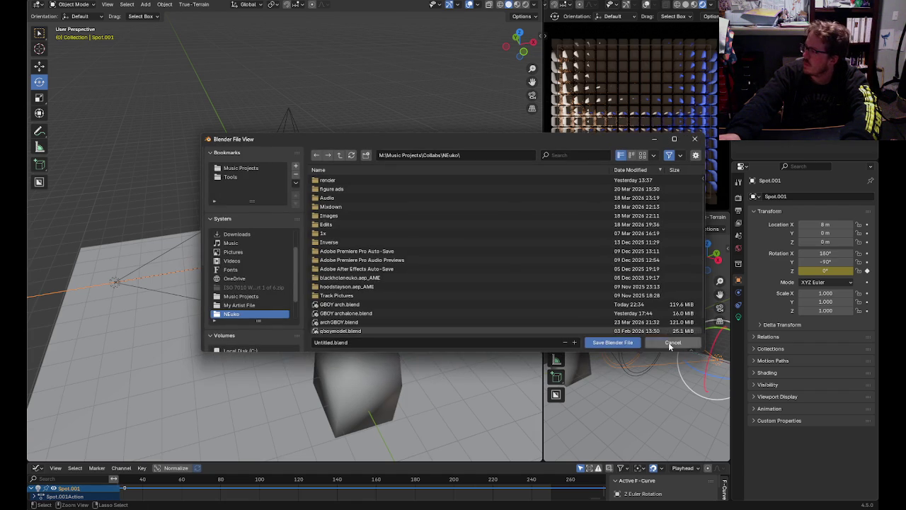
# - Cancel the Save dialog and glance through the Add and Apply menus
pyautogui.click(671, 343)
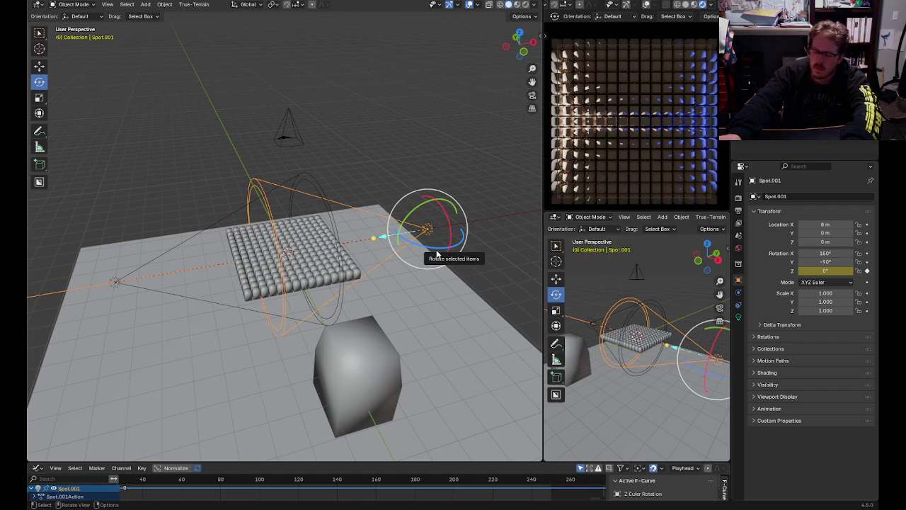
pyautogui.hotkey('shift', 'a')
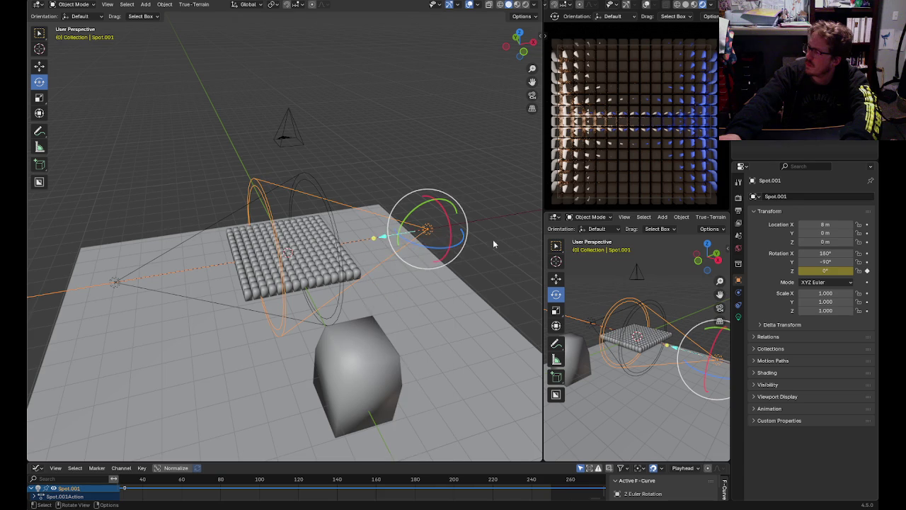
pyautogui.hotkey('ctrl', 'a')
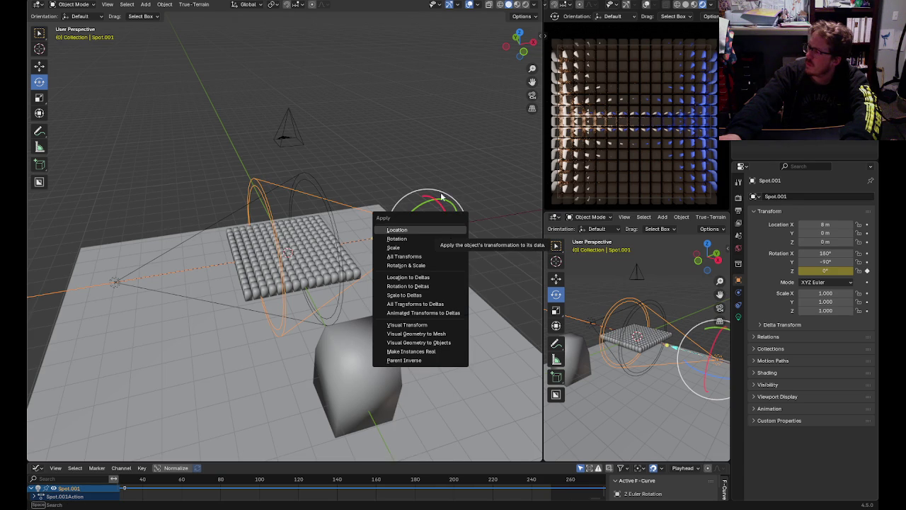
pyautogui.press('Escape')
# - Try the Snap menu on Spot.001, then reopen its Object context menu
pyautogui.rightClick(427, 226)
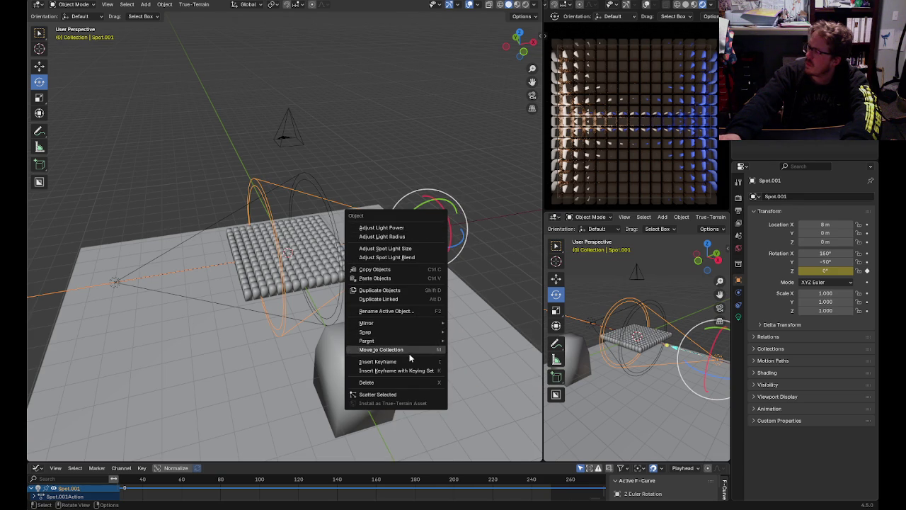
pyautogui.hotkey('shift', 's')
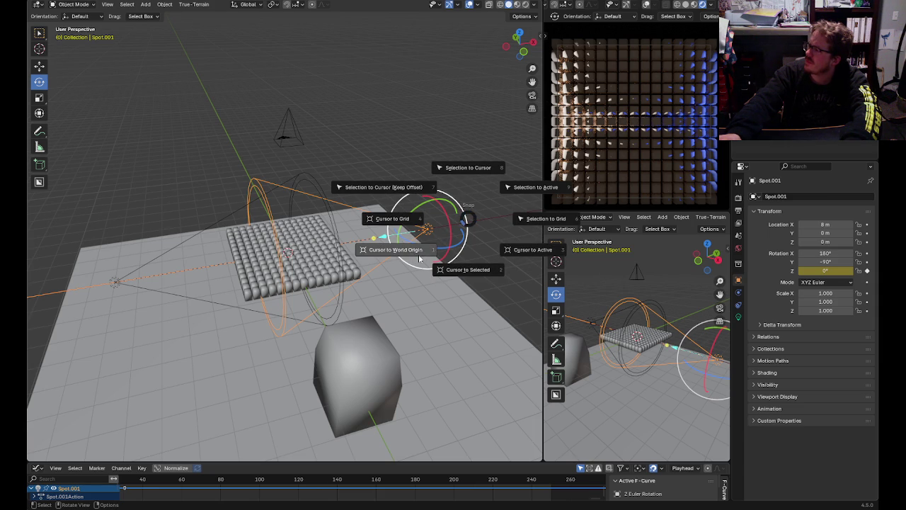
pyautogui.click(439, 127)
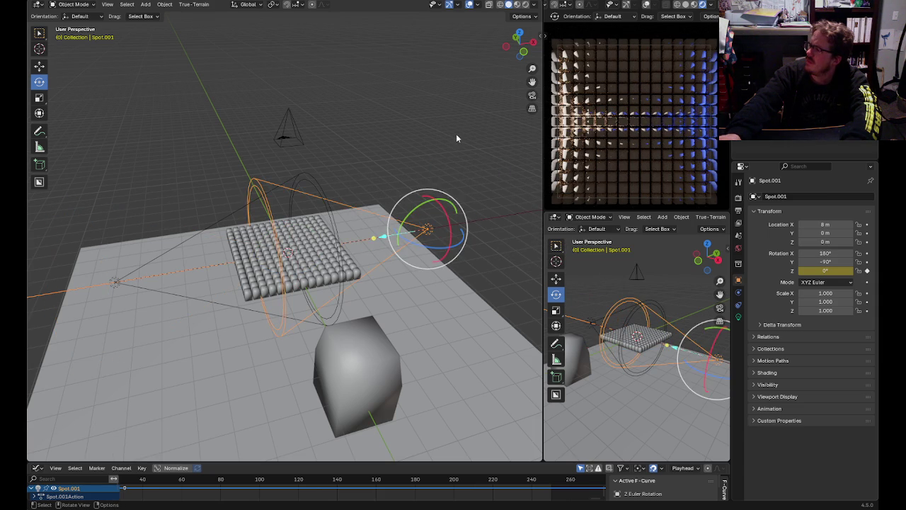
pyautogui.click(456, 139)
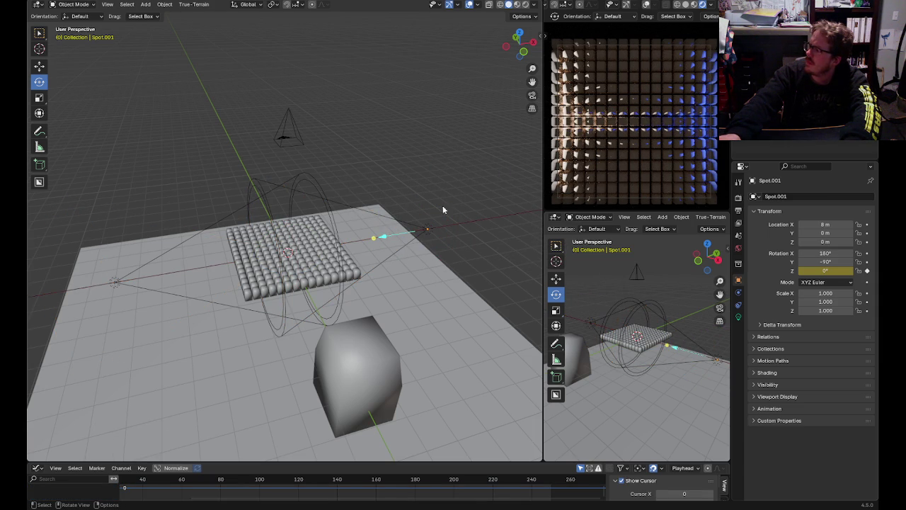
pyautogui.click(427, 229)
pyautogui.rightClick(427, 229)
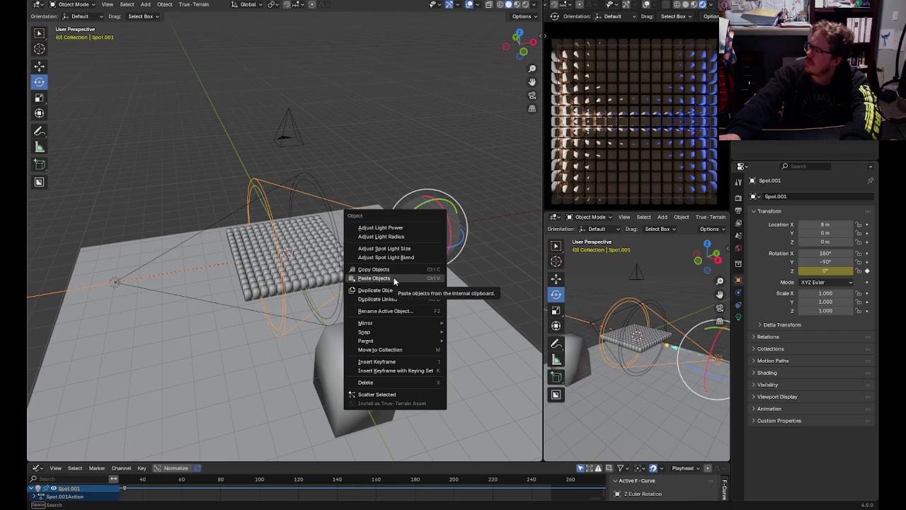
# - Select the Spot light, keyframe its rotation, and show the Timeline in the bottom editor
pyautogui.click(116, 282)
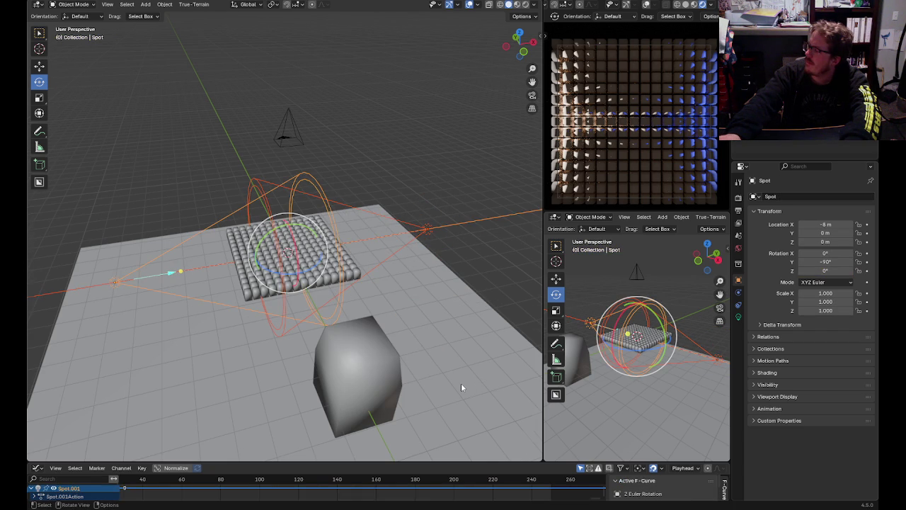
pyautogui.moveTo(153, 478); pyautogui.dragTo(448, 476)
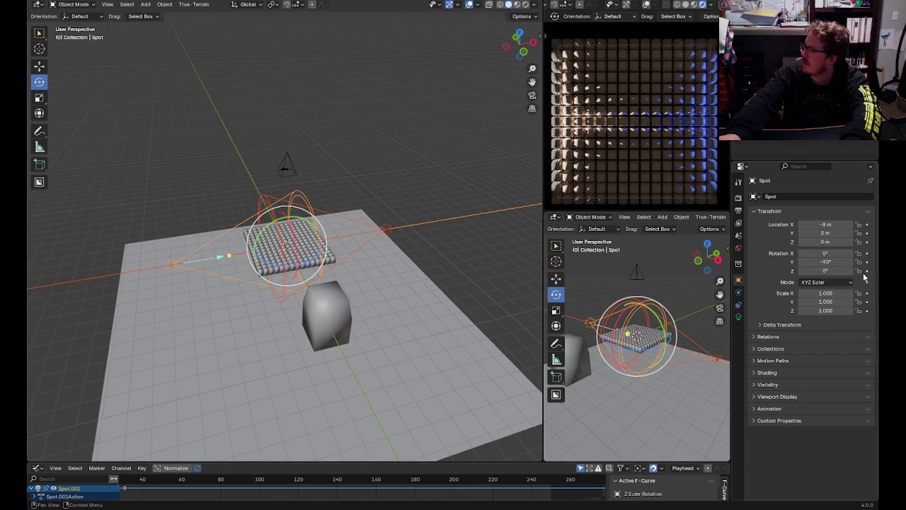
pyautogui.moveTo(867, 271); pyautogui.dragTo(867, 253)
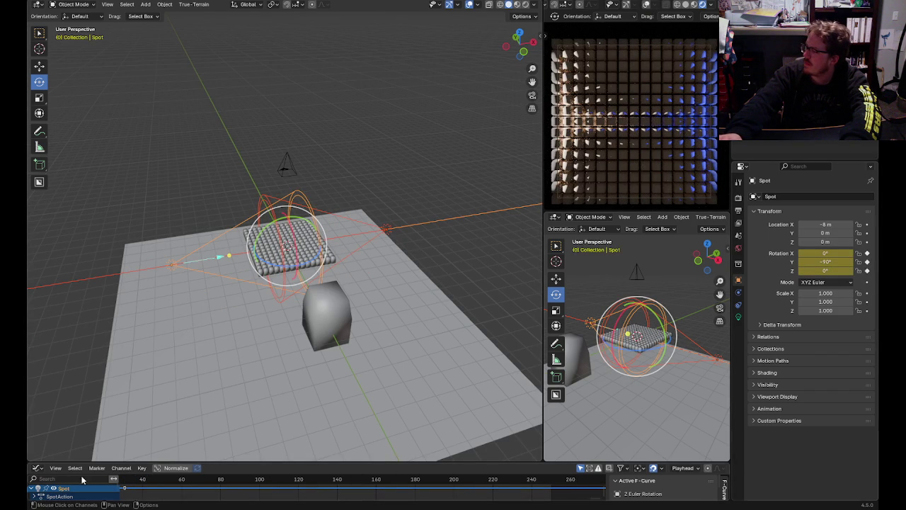
pyautogui.click(37, 468)
pyautogui.click(166, 386)
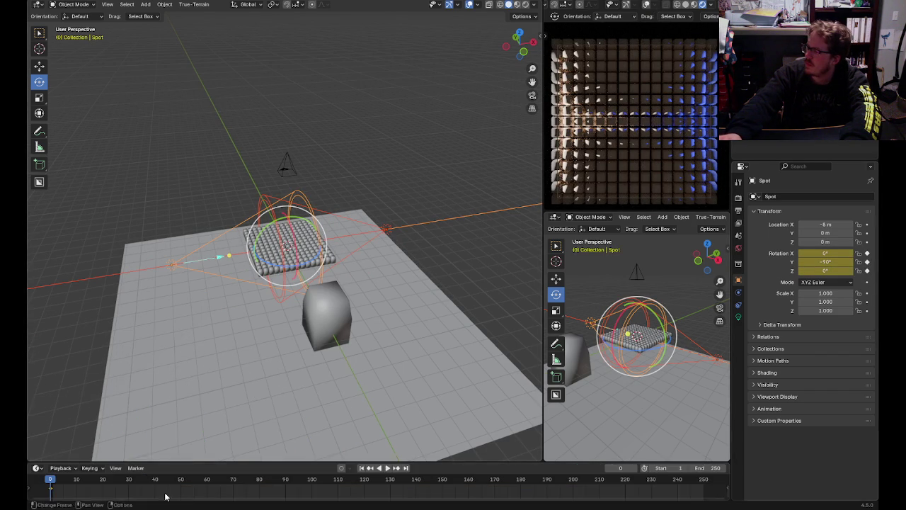
# - Rotate the spotlight to 360° on X at frame 250 and keyframe it
pyautogui.click(406, 468)
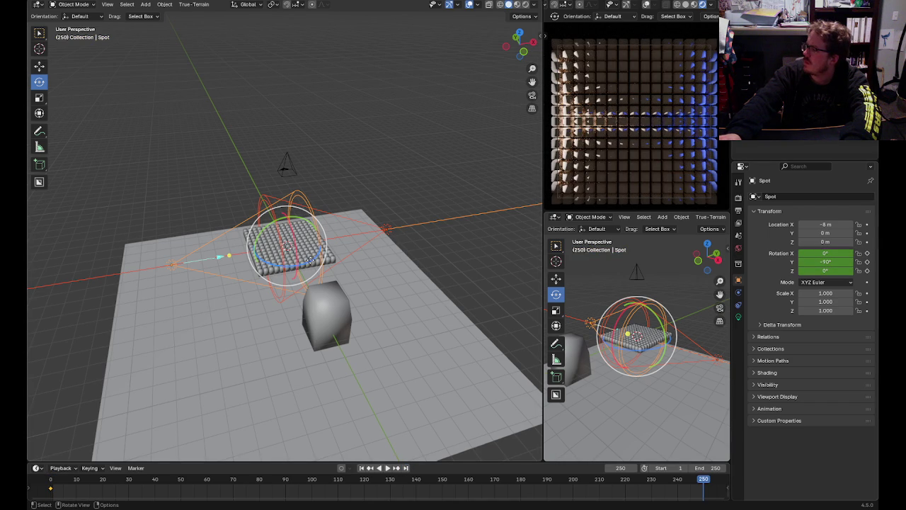
pyautogui.write('rz225')
pyautogui.press('BackSpace')
pyautogui.press('BackSpace')
pyautogui.press('BackSpace')
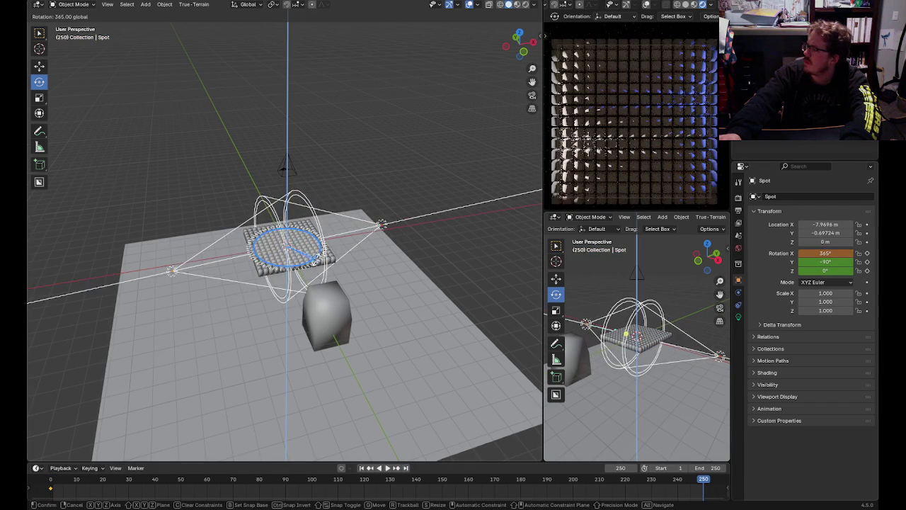
pyautogui.write('360')
pyautogui.press('Return')
pyautogui.click(867, 252)
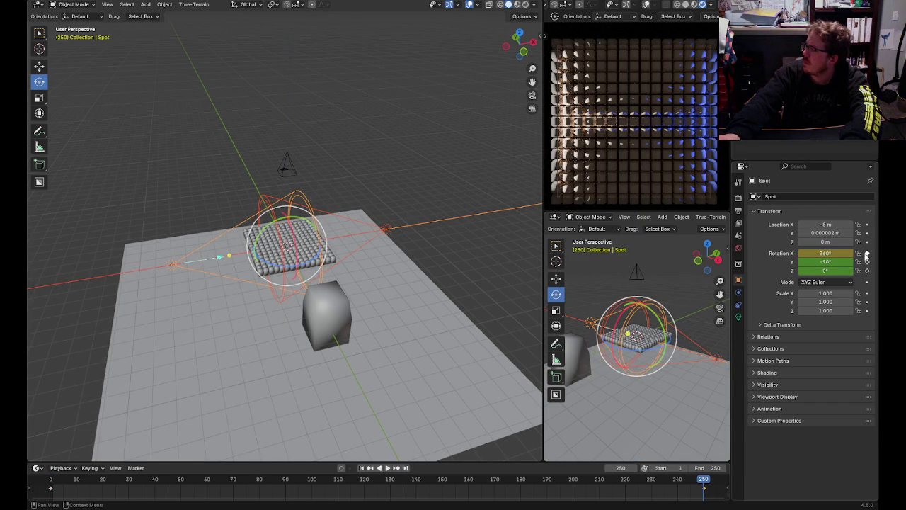
pyautogui.moveTo(703, 479); pyautogui.dragTo(44, 454)
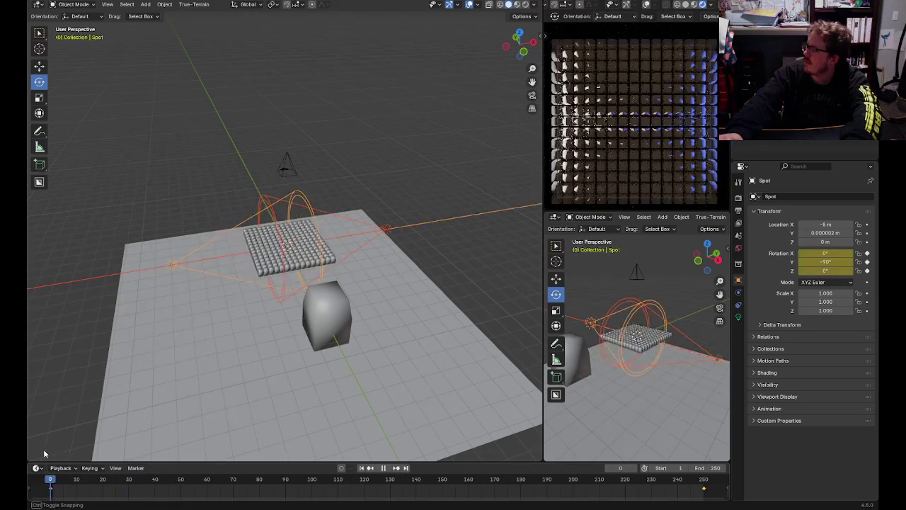
pyautogui.moveTo(717, 447); pyautogui.dragTo(716, 479)
# - Remove the Z rotation keyframe at frame 0, then play the animation back
pyautogui.hotkey('shift', 'Left')
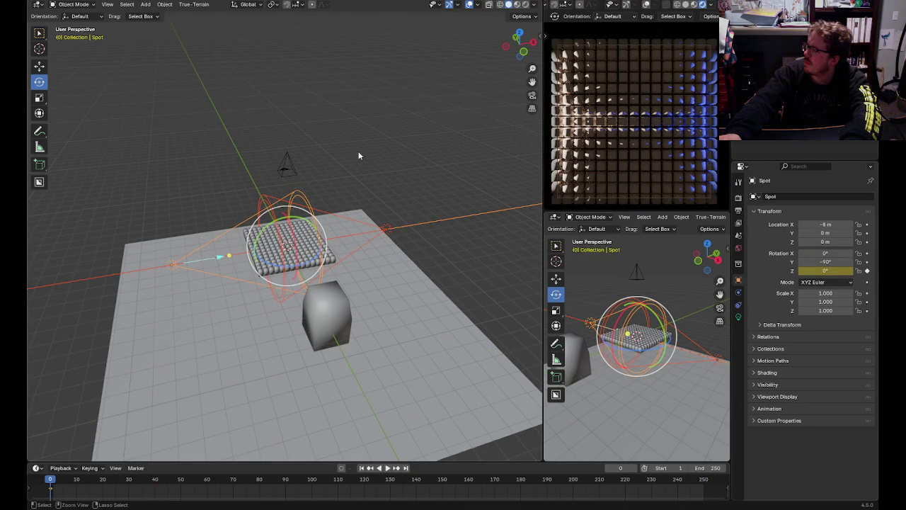
pyautogui.hotkey('alt', 'i')
pyautogui.hotkey('alt', 'a')
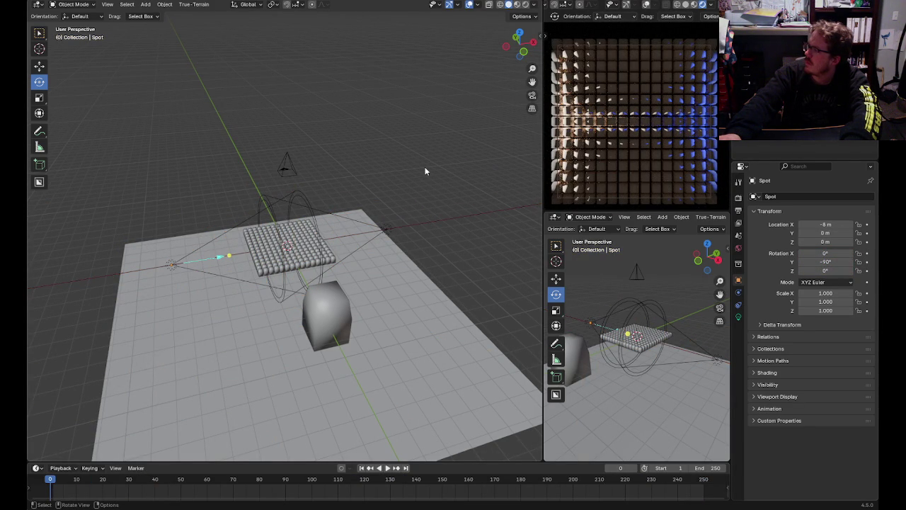
pyautogui.press('space')
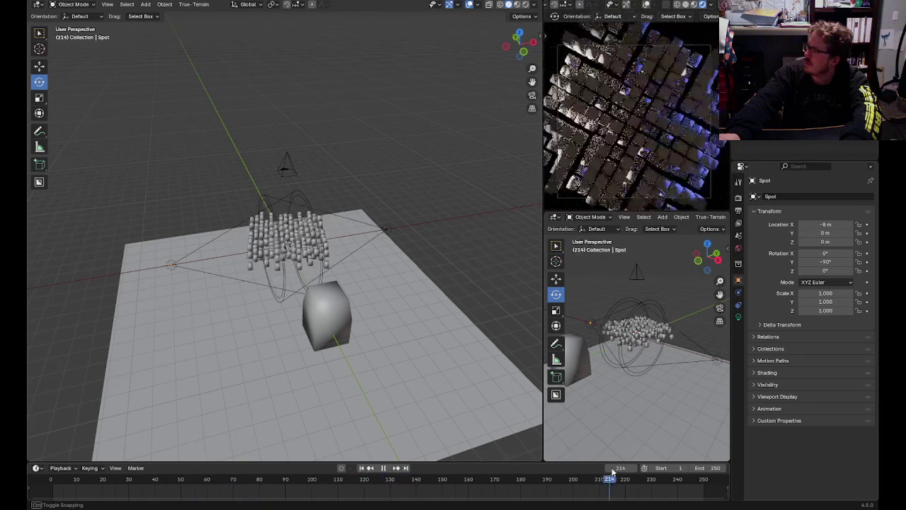
pyautogui.moveTo(723, 477)
pyautogui.mouseDown()
pyautogui.moveTo(530, 478)
pyautogui.moveTo(712, 476)
pyautogui.mouseUp()
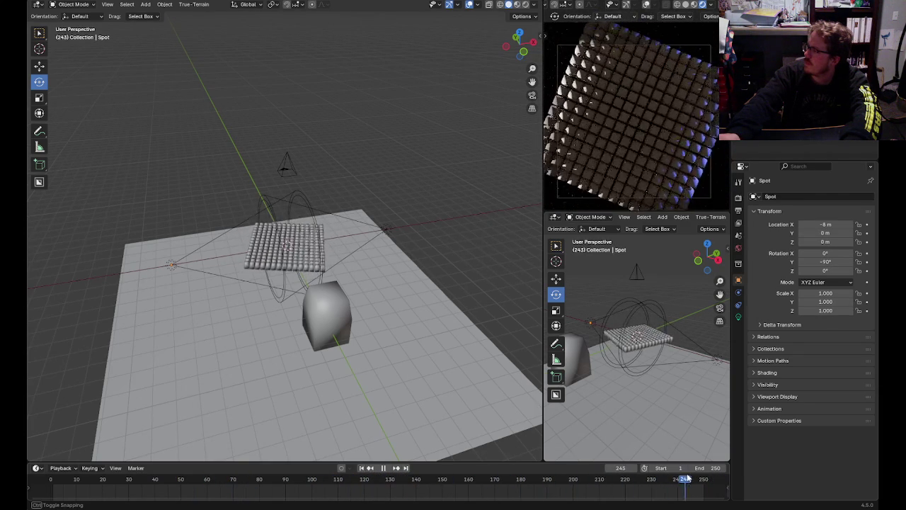
pyautogui.press('Escape')
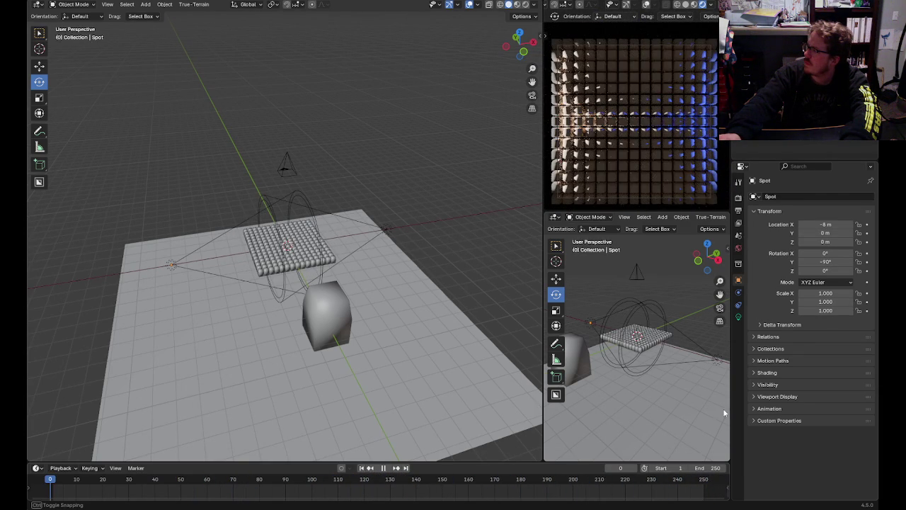
# - Keyframe the cube's Top right, Bottom Right, Bottom Left and Top Left shape keys at frame 0
pyautogui.click(327, 315)
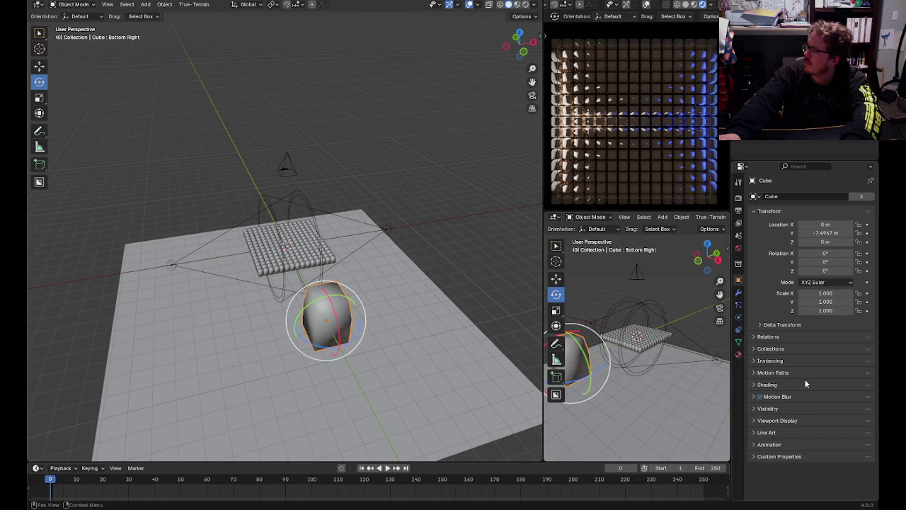
pyautogui.click(739, 342)
pyautogui.click(813, 290)
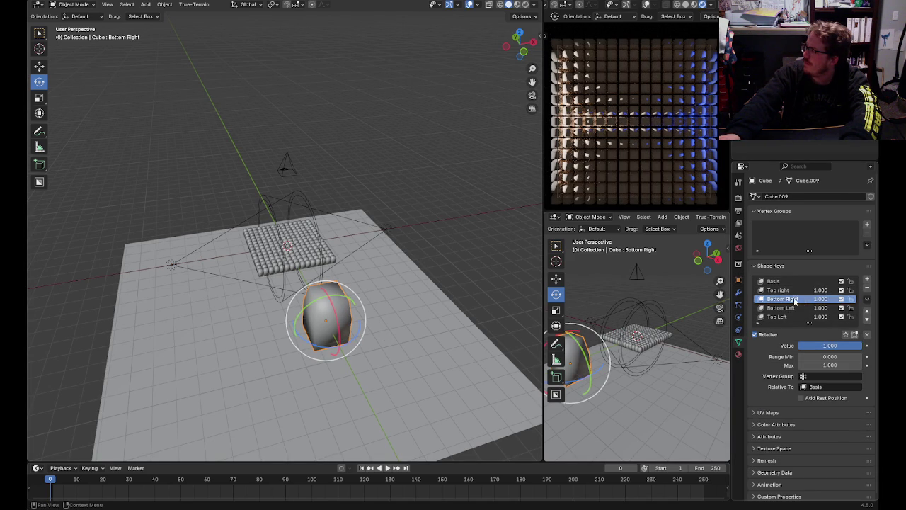
pyautogui.click(867, 346)
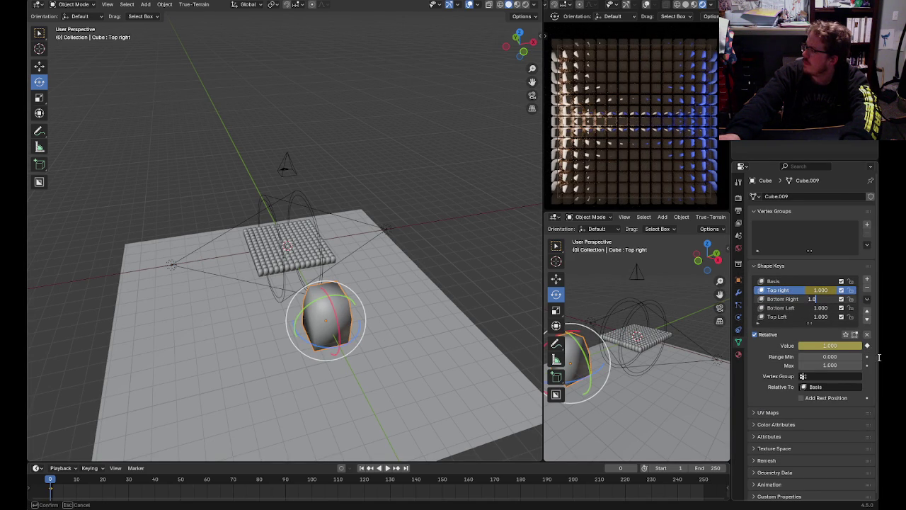
pyautogui.click(782, 299)
pyautogui.click(867, 346)
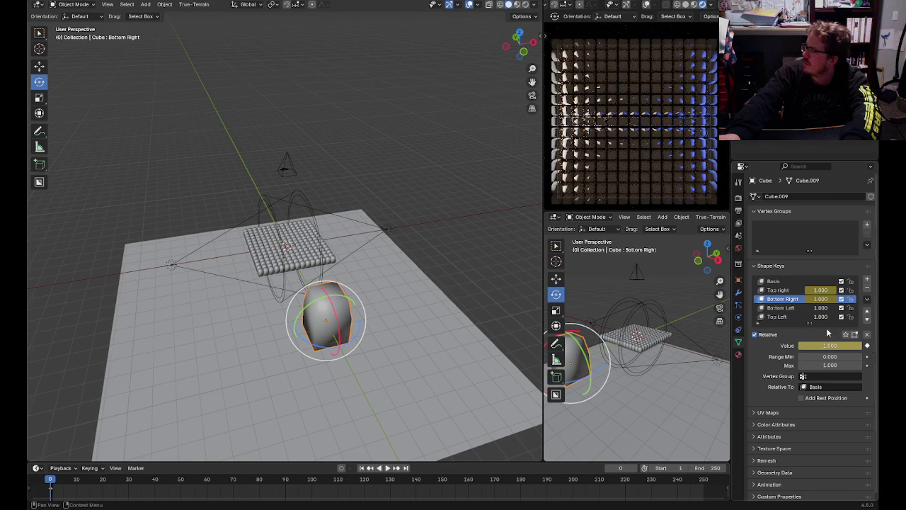
pyautogui.click(790, 309)
pyautogui.click(866, 346)
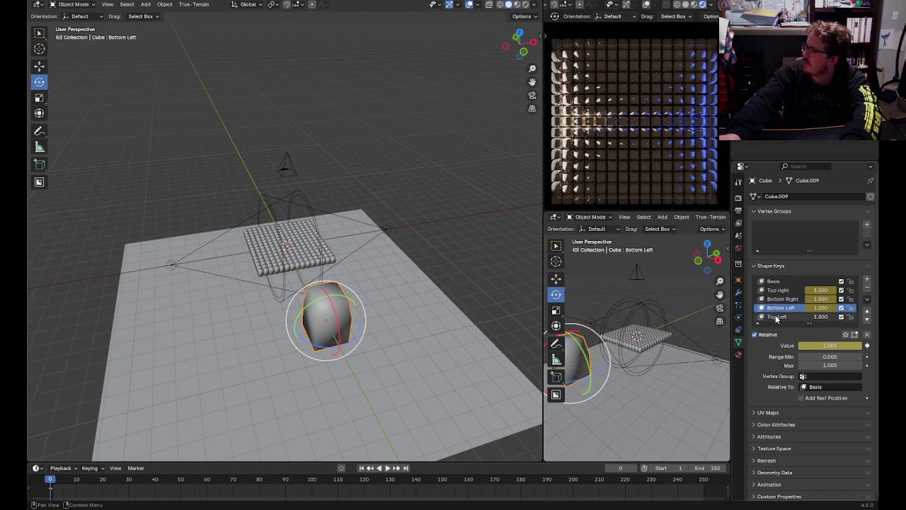
pyautogui.click(779, 316)
pyautogui.click(867, 345)
# - Keyframe all four shape key values again at frame 250
pyautogui.click(715, 480)
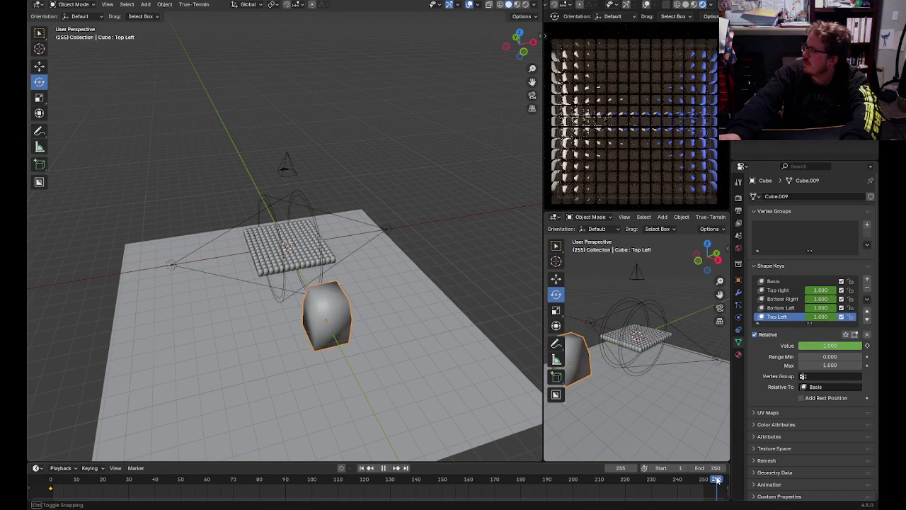
pyautogui.moveTo(715, 480); pyautogui.dragTo(703, 479)
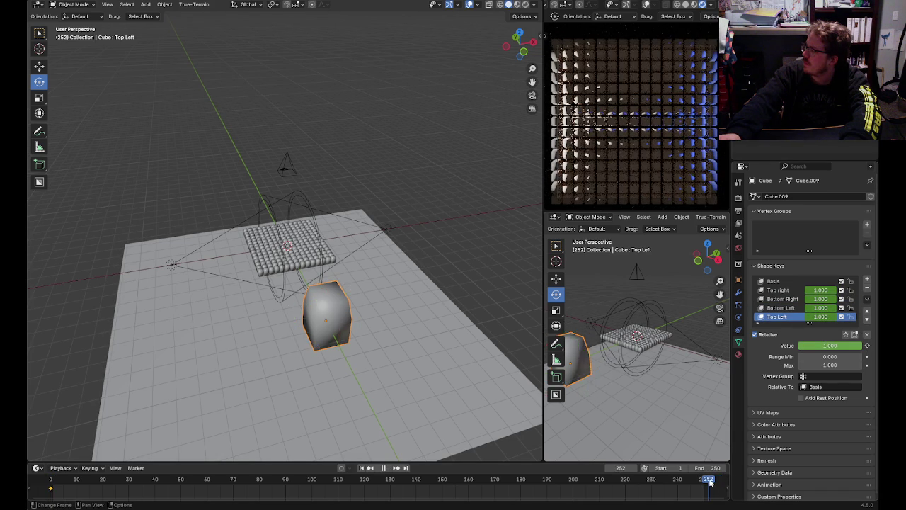
pyautogui.click(867, 345)
pyautogui.click(779, 307)
pyautogui.click(866, 345)
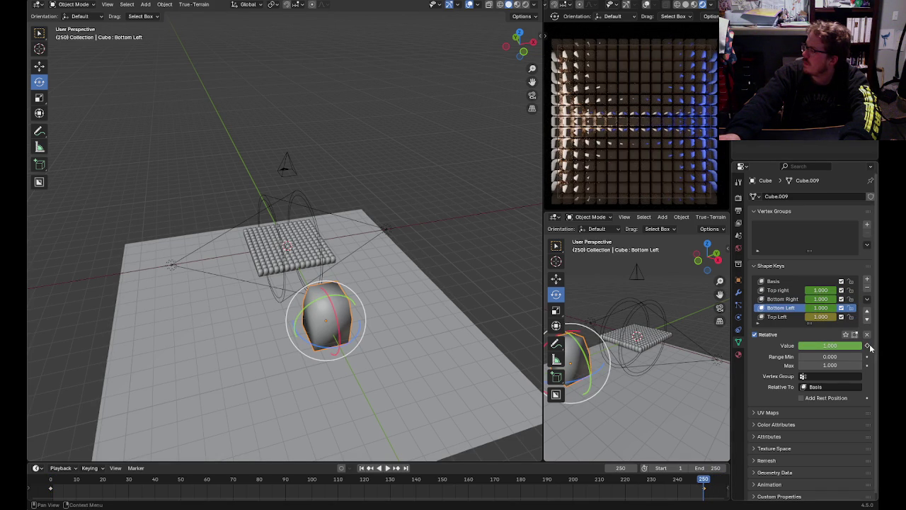
pyautogui.click(786, 300)
pyautogui.click(779, 290)
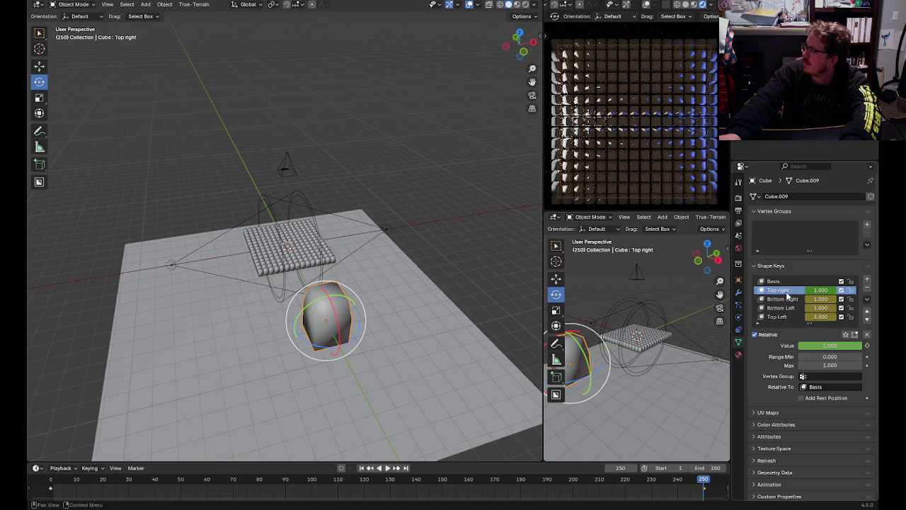
pyautogui.click(866, 345)
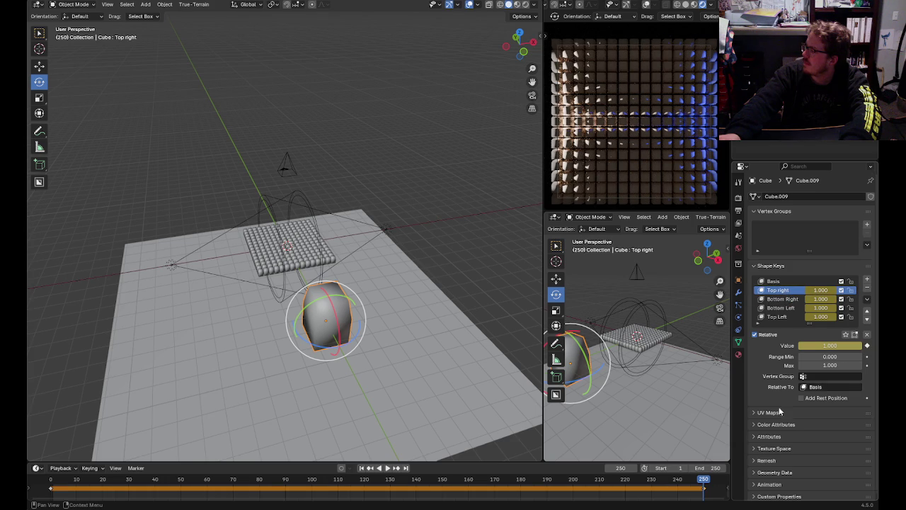
# - Keyframe Top right at 0 on frame 40 and Bottom Right at 0 on frame 88
pyautogui.click(685, 494)
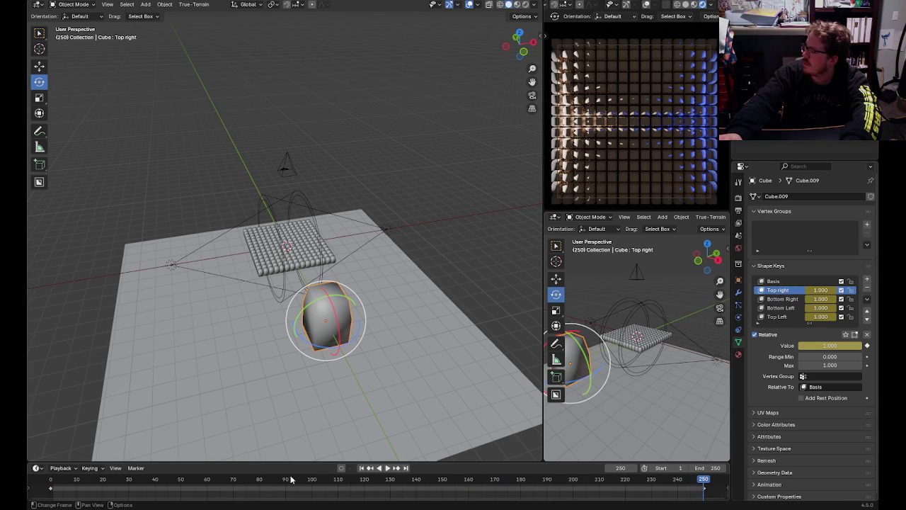
pyautogui.click(153, 482)
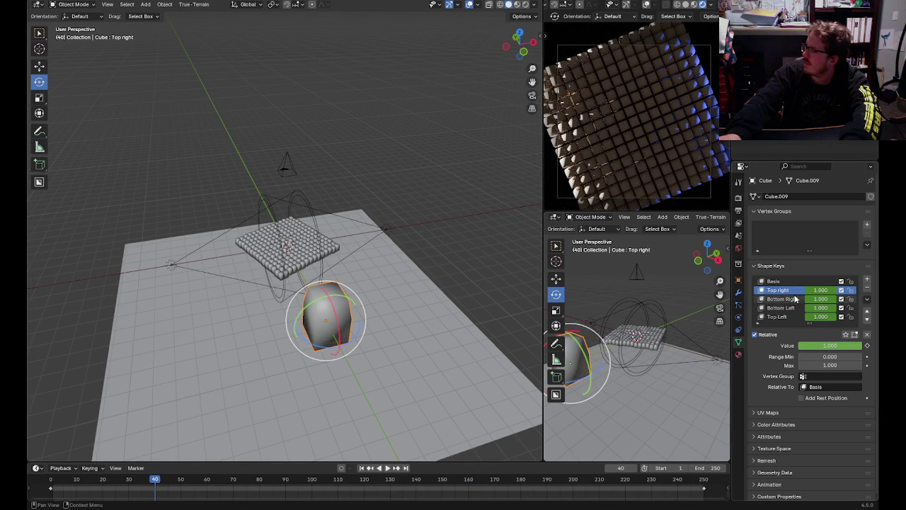
pyautogui.moveTo(830, 346); pyautogui.dragTo(800, 345)
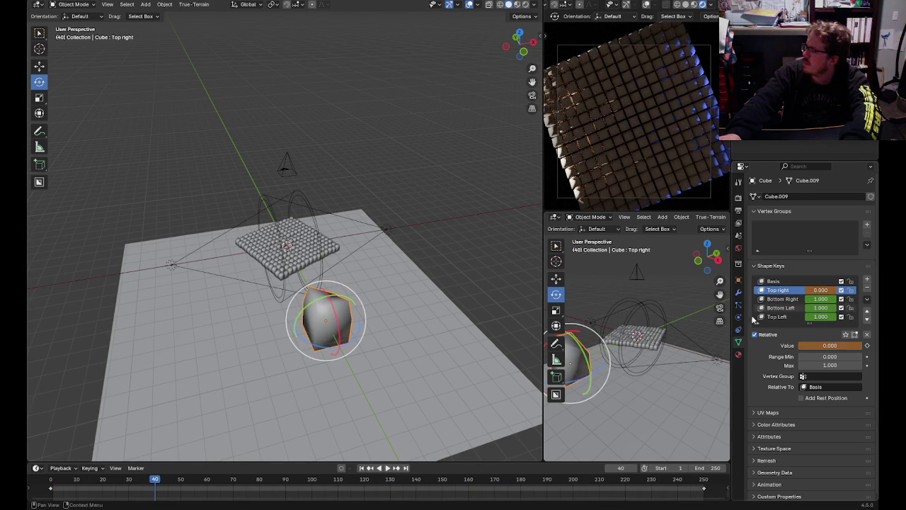
pyautogui.click(866, 346)
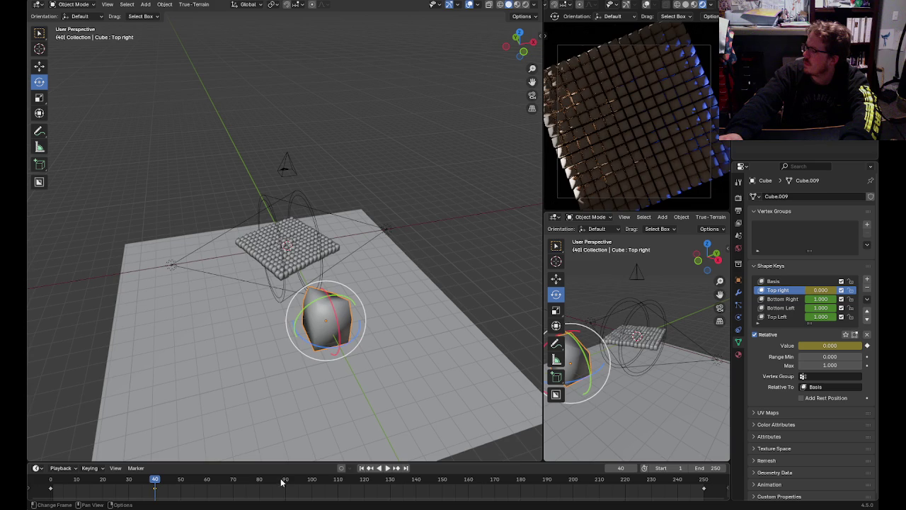
pyautogui.click(281, 483)
pyautogui.doubleClick(821, 298)
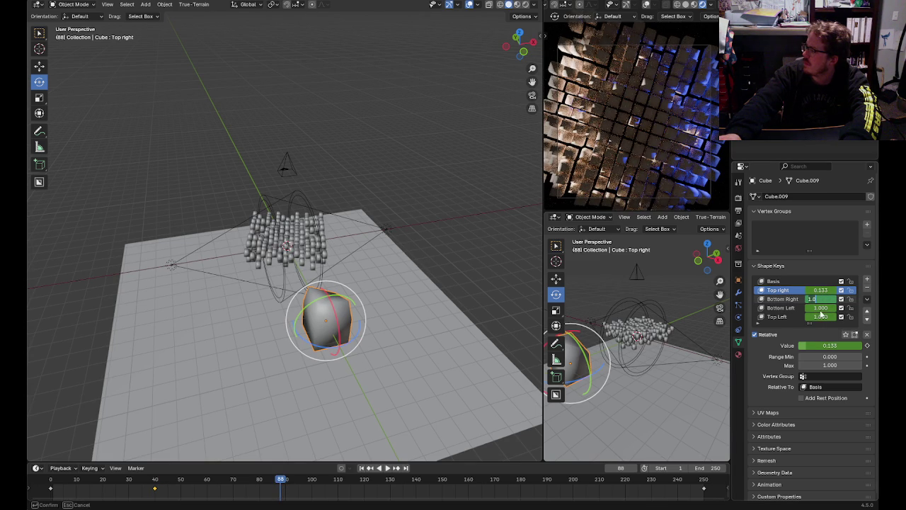
pyautogui.write('0')
pyautogui.press('Return')
pyautogui.click(867, 345)
# - Keyframe Bottom Left at 0 on frame 129 and Top Left at 0 on frame 183
pyautogui.click(781, 308)
pyautogui.press('space')
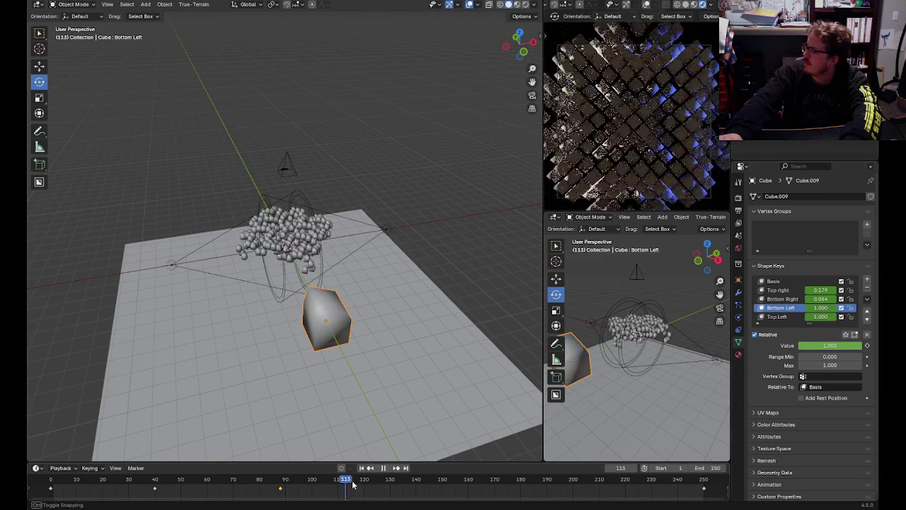
pyautogui.press('space')
pyautogui.doubleClick(807, 308)
pyautogui.write('0')
pyautogui.press('Return')
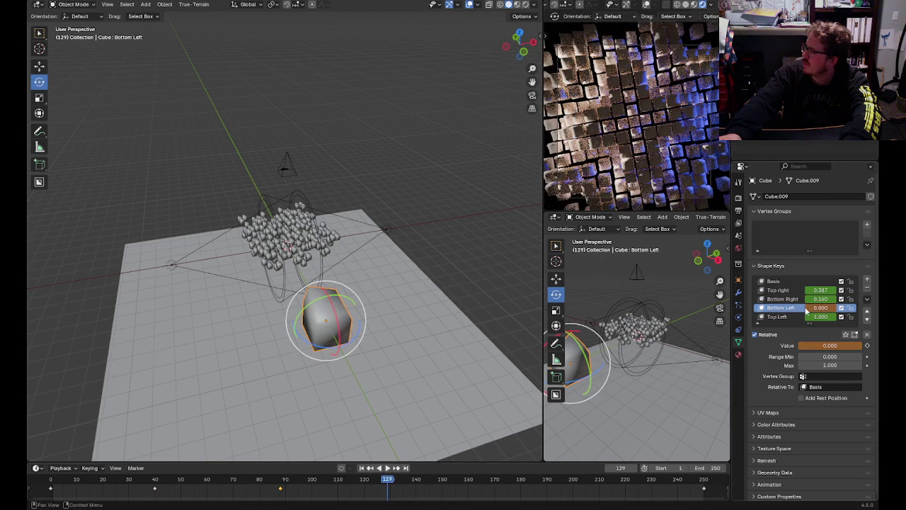
pyautogui.click(867, 345)
pyautogui.click(787, 317)
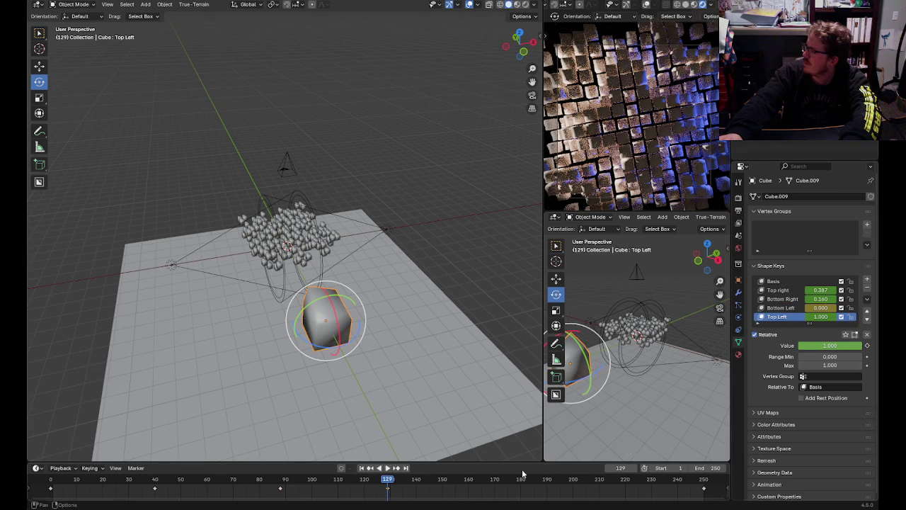
pyautogui.moveTo(407, 486); pyautogui.dragTo(528, 486)
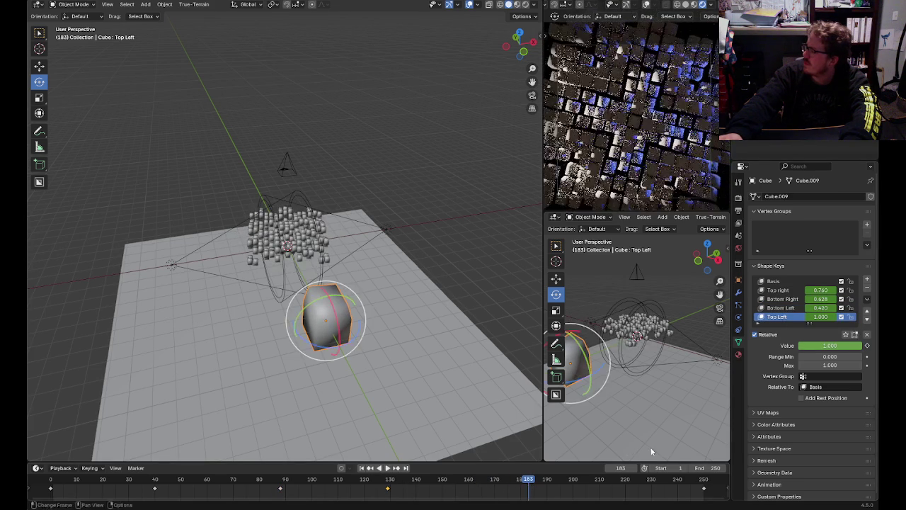
pyautogui.click(868, 345)
pyautogui.moveTo(821, 316); pyautogui.dragTo(779, 317)
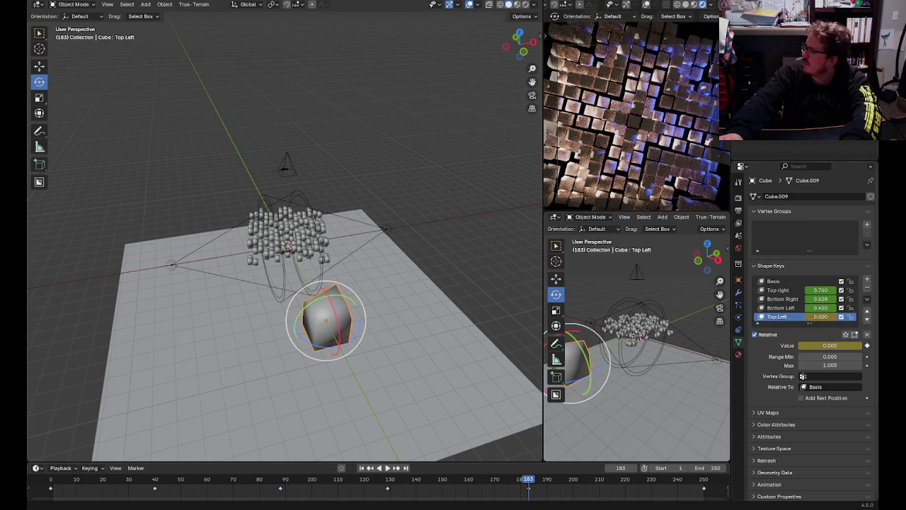
# - Return to the animation start and play back the morphing cube
pyautogui.moveTo(503, 485); pyautogui.dragTo(50, 484)
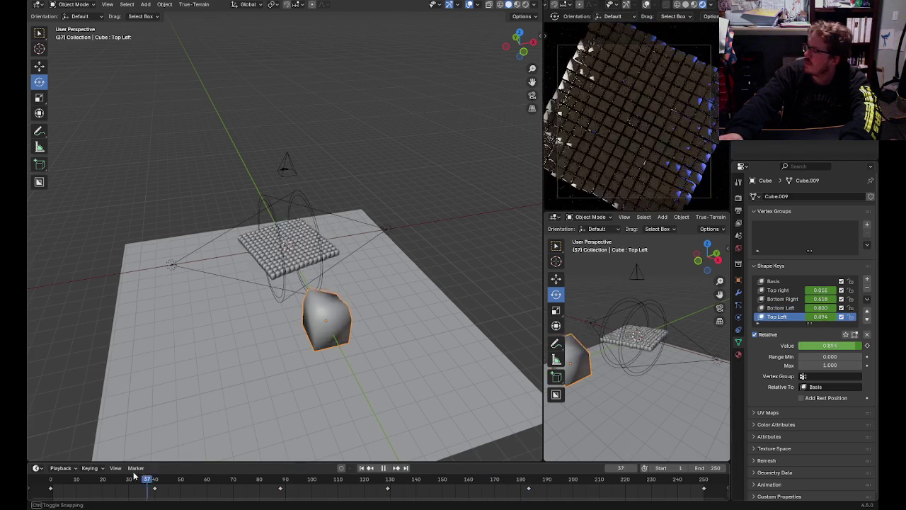
pyautogui.click(401, 213)
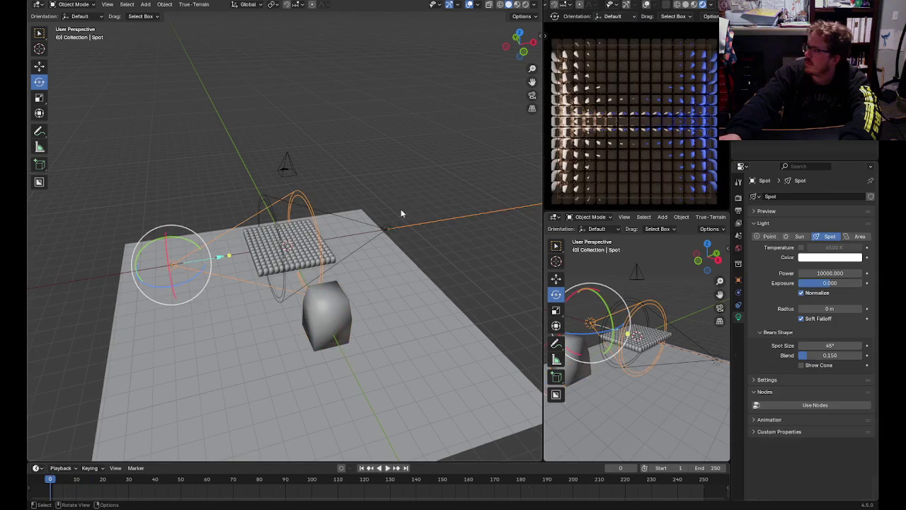
pyautogui.click(421, 145)
pyautogui.press('space')
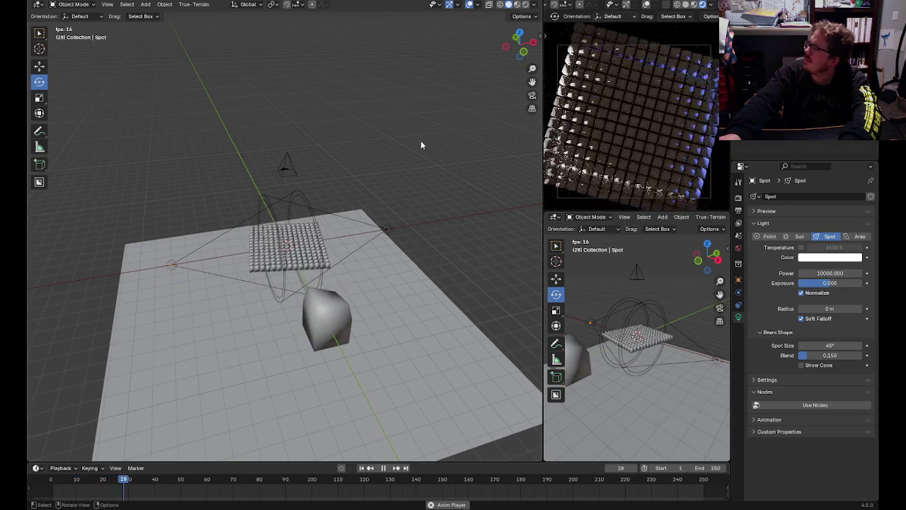